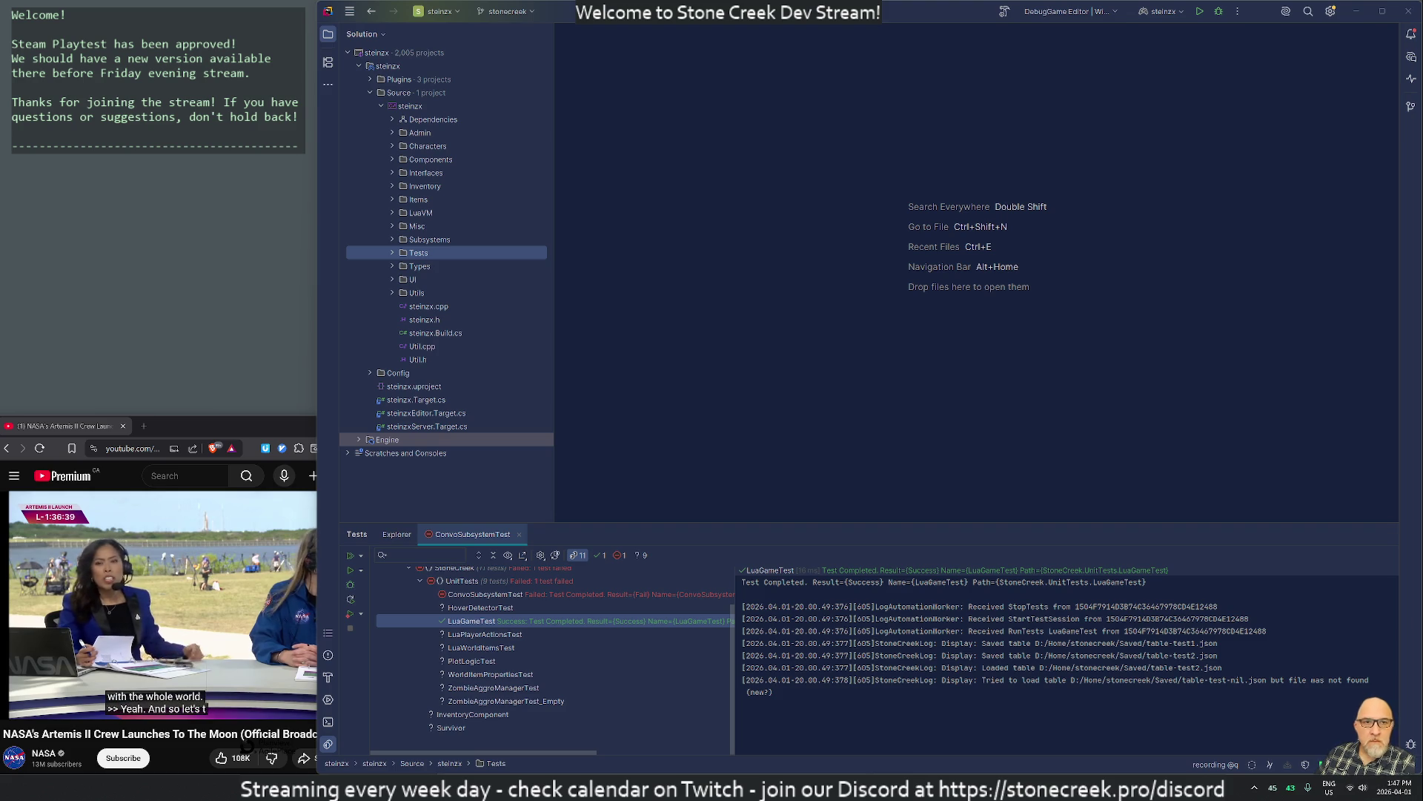
# Show the pending local changes, listing LuaGameTest.cpp and the new LuaTestsUtil.h
pyautogui.click(1411, 106)
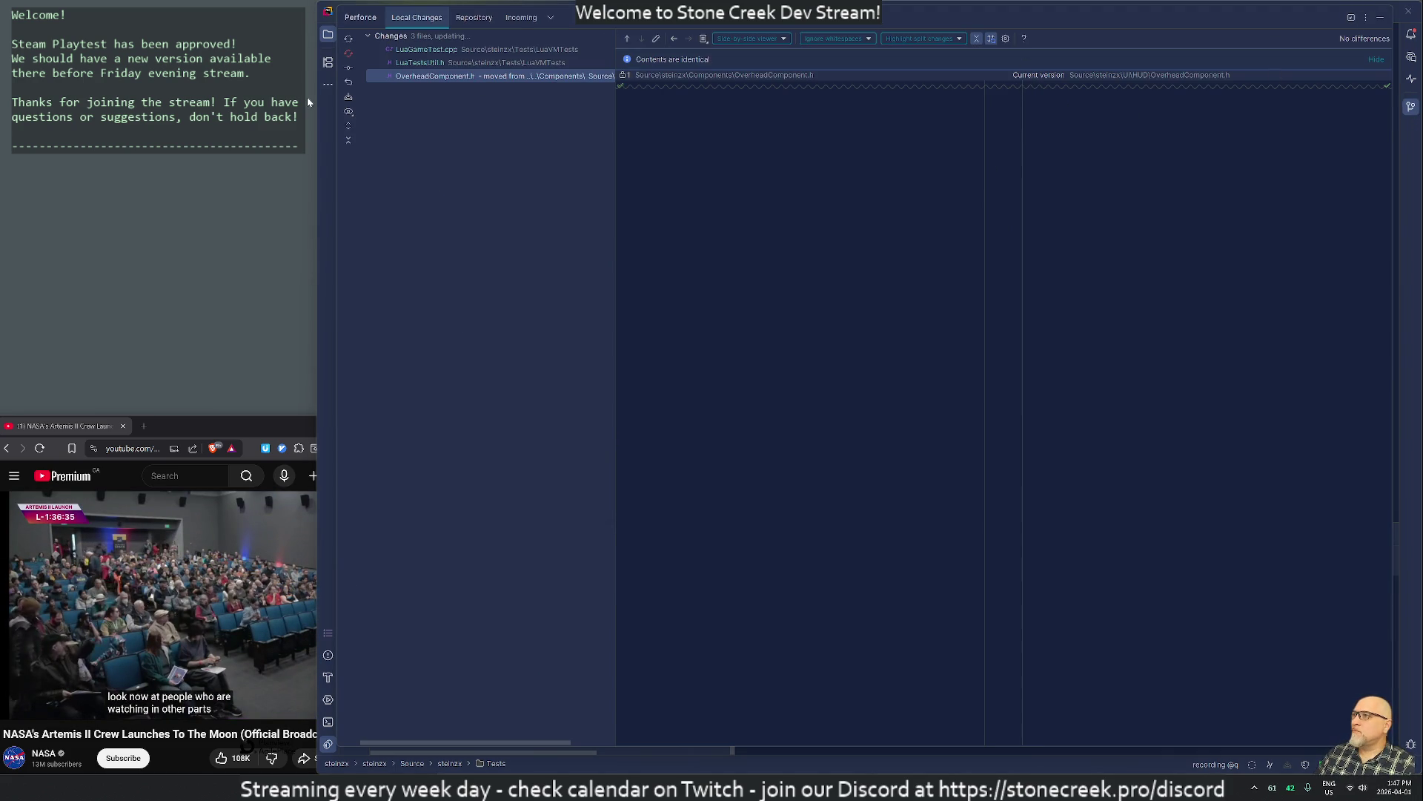
# Review the LuaGameTest.cpp diff, where helpers become a LuaTestsUtil.h include, then close the review
pyautogui.click(429, 49)
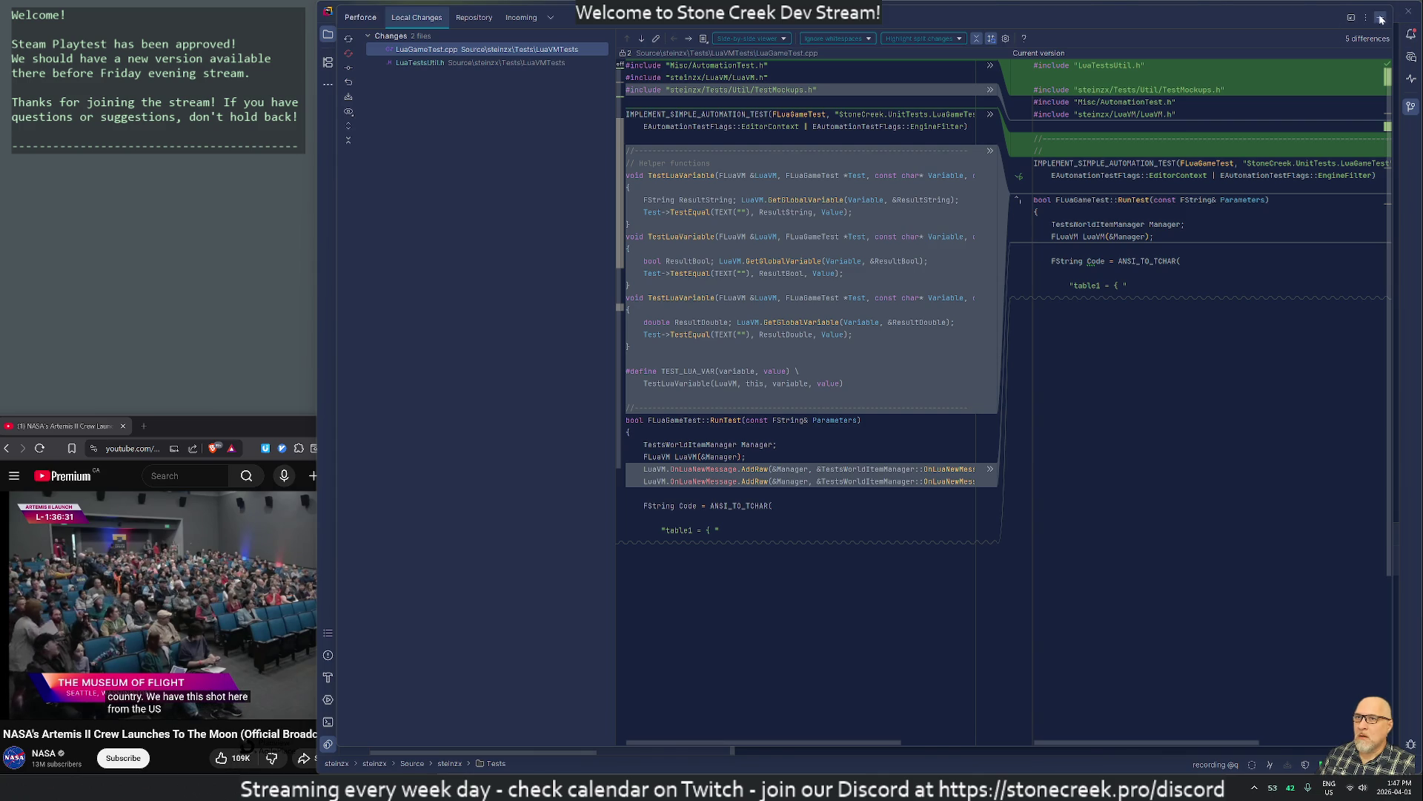
pyautogui.click(1382, 18)
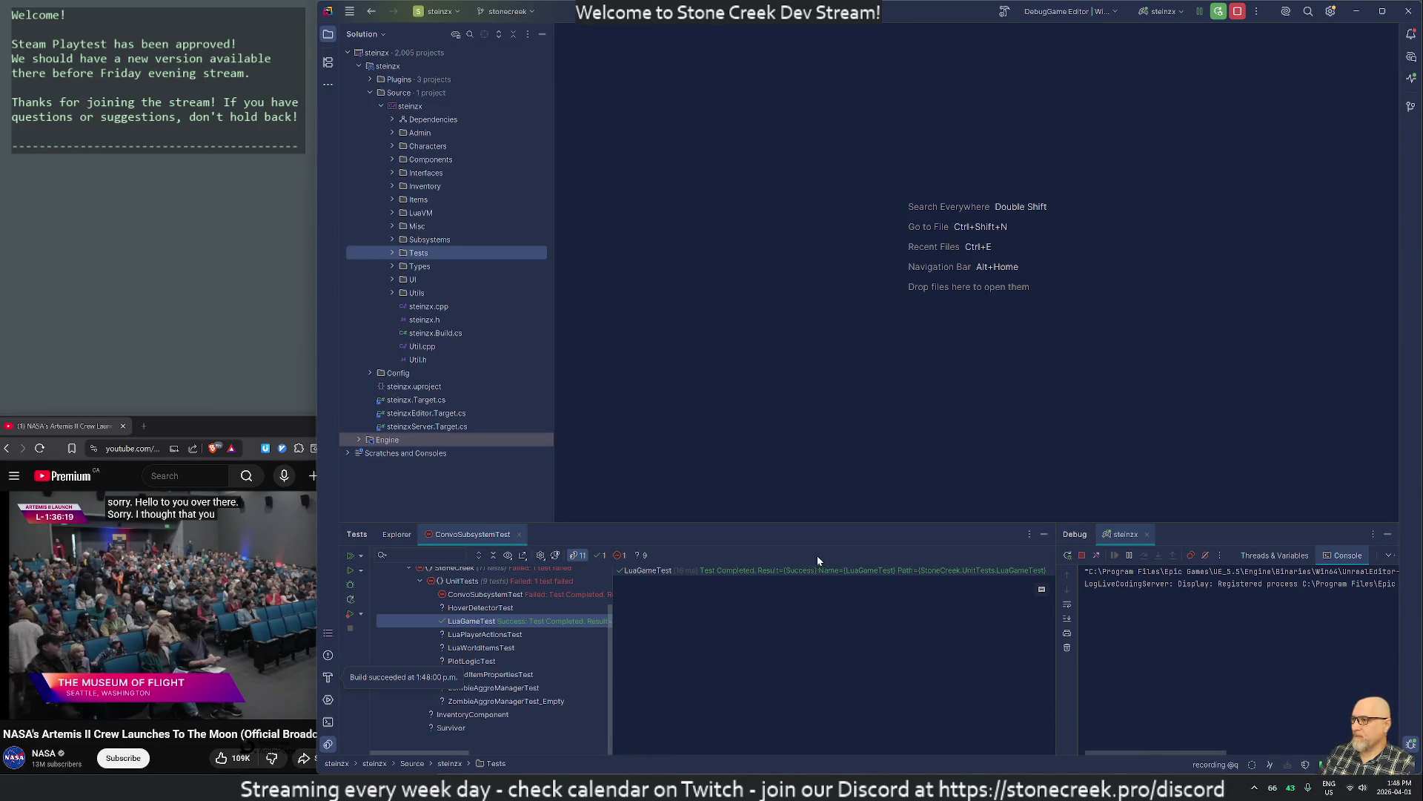
# Close the ConvoSubsystemTest results and tests window, and hide the debug output
pyautogui.middleClick(473, 532)
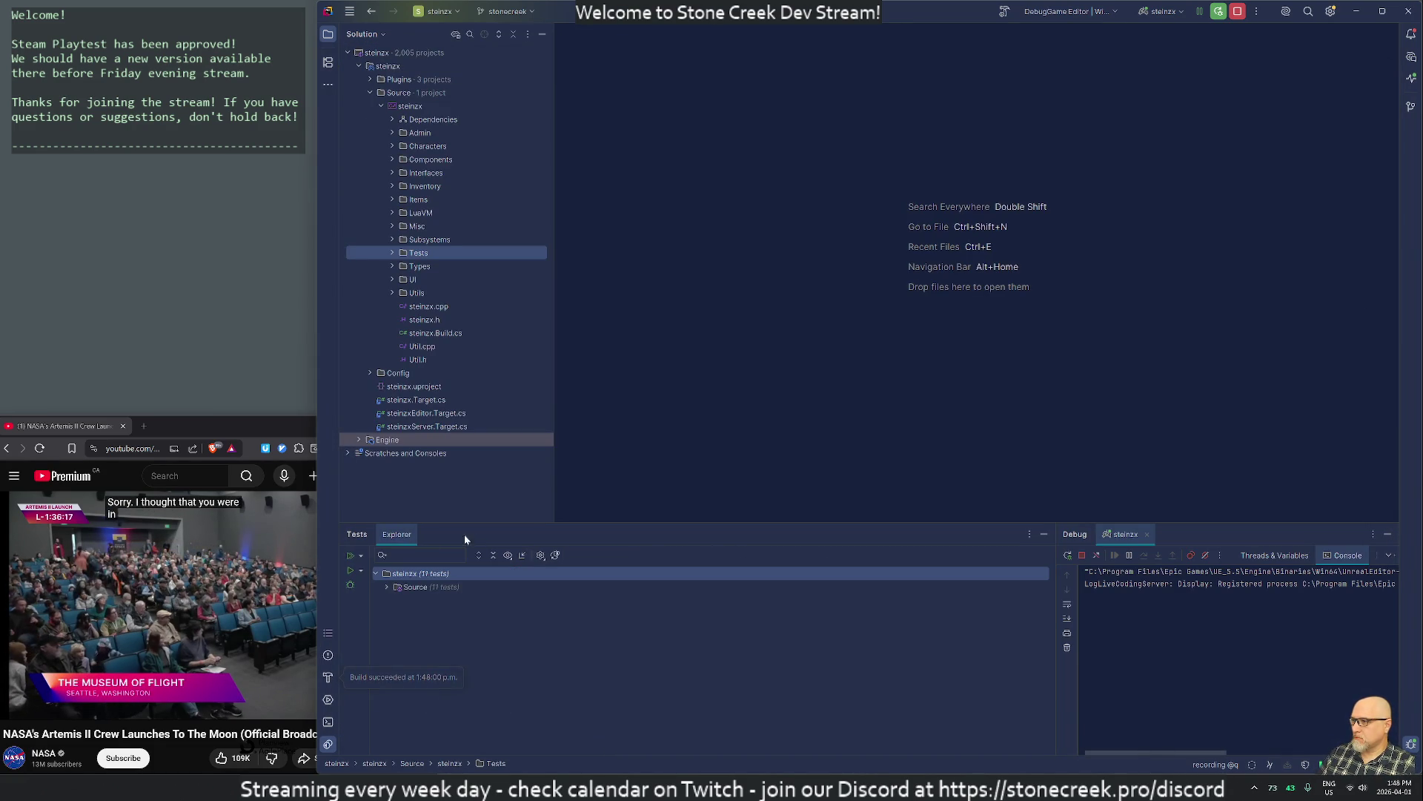
pyautogui.middleClick(396, 536)
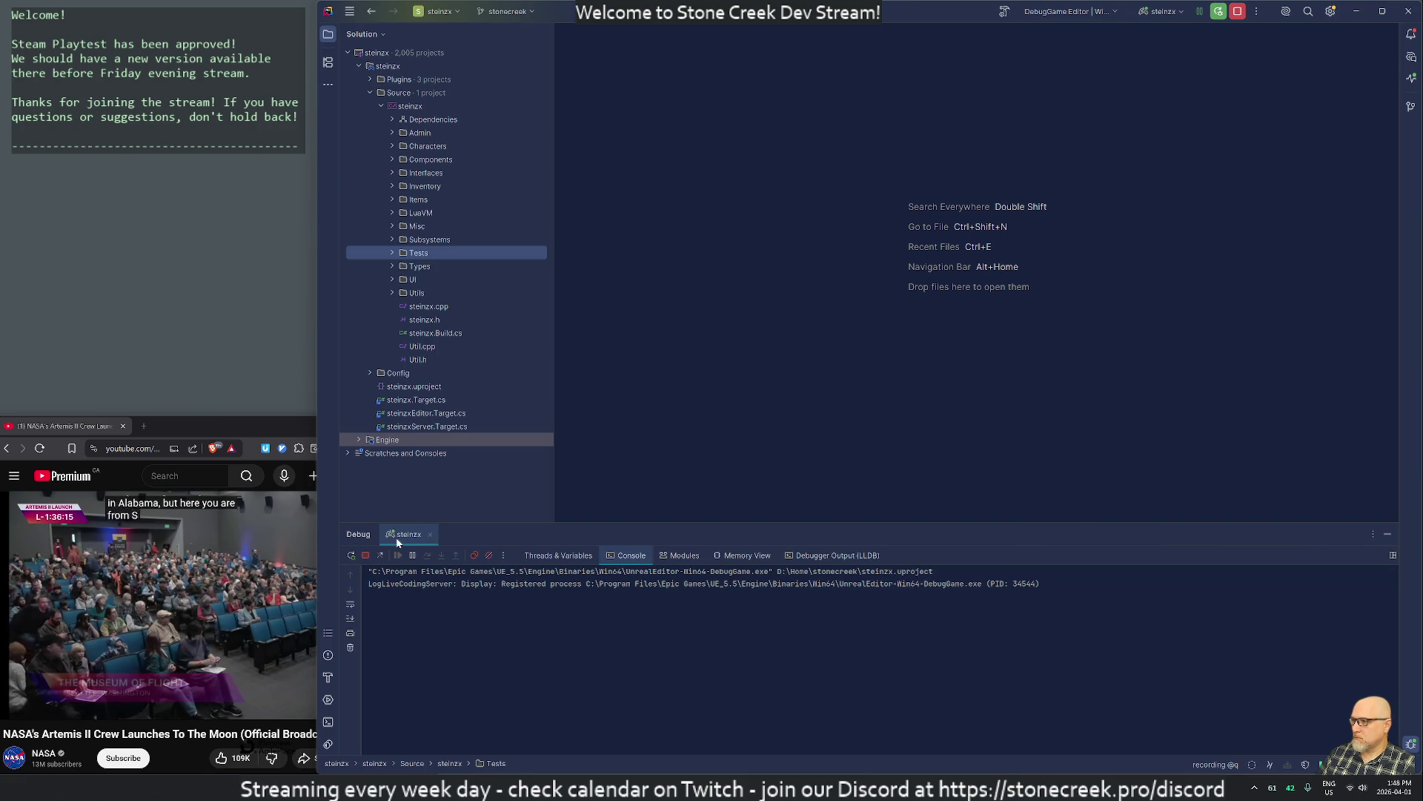
pyautogui.click(1386, 535)
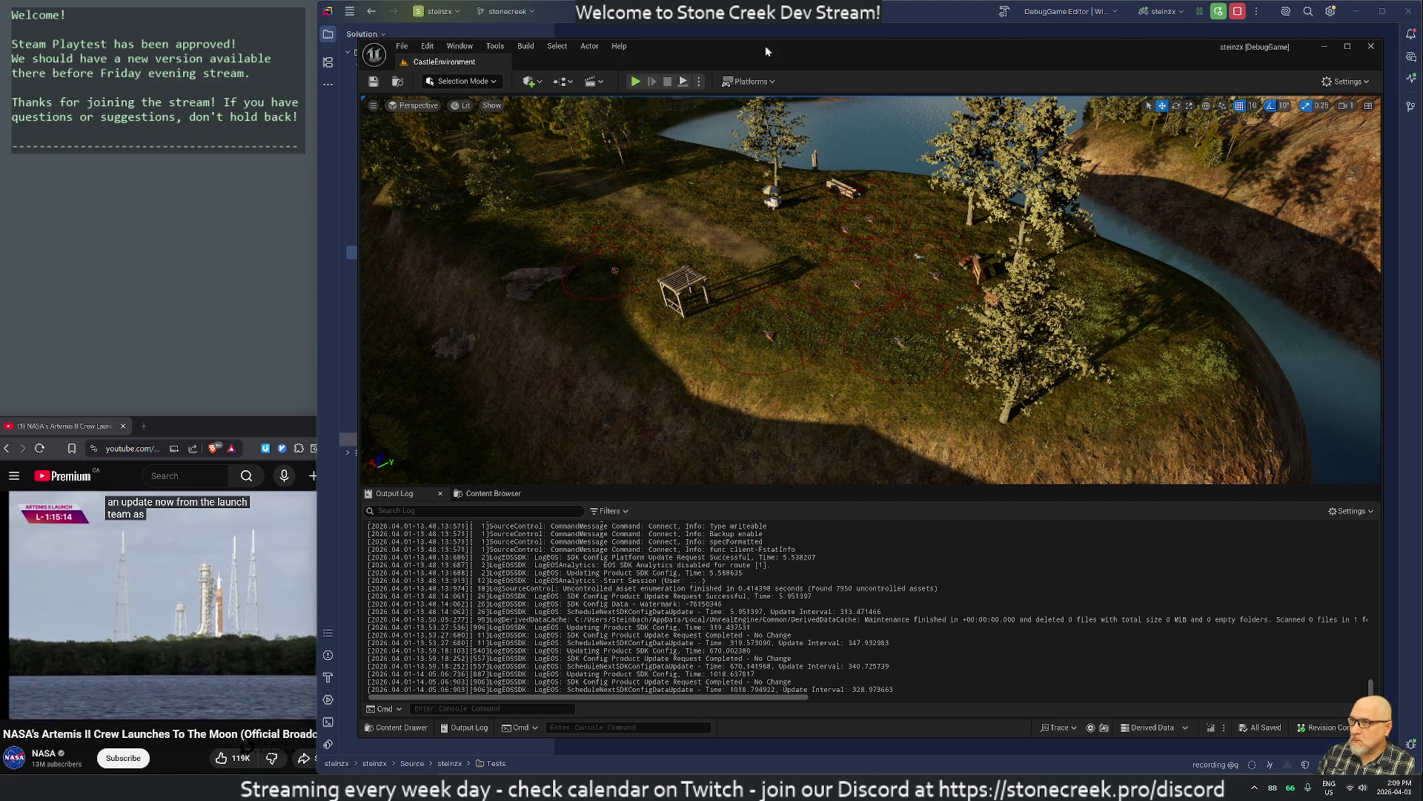
# Choose a network mode in the play options and start play-testing the level
pyautogui.click(699, 81)
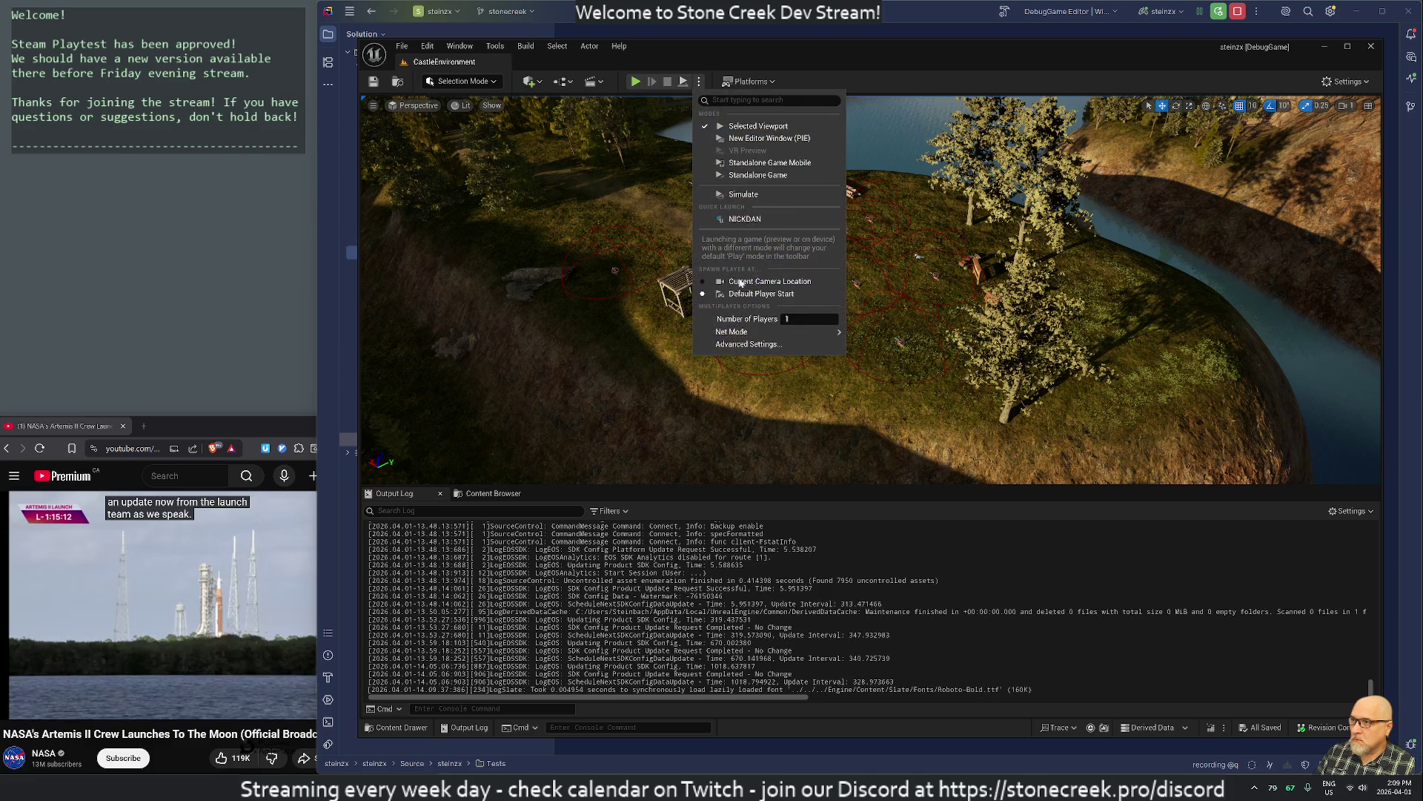
pyautogui.moveTo(755, 332)
pyautogui.click(897, 361)
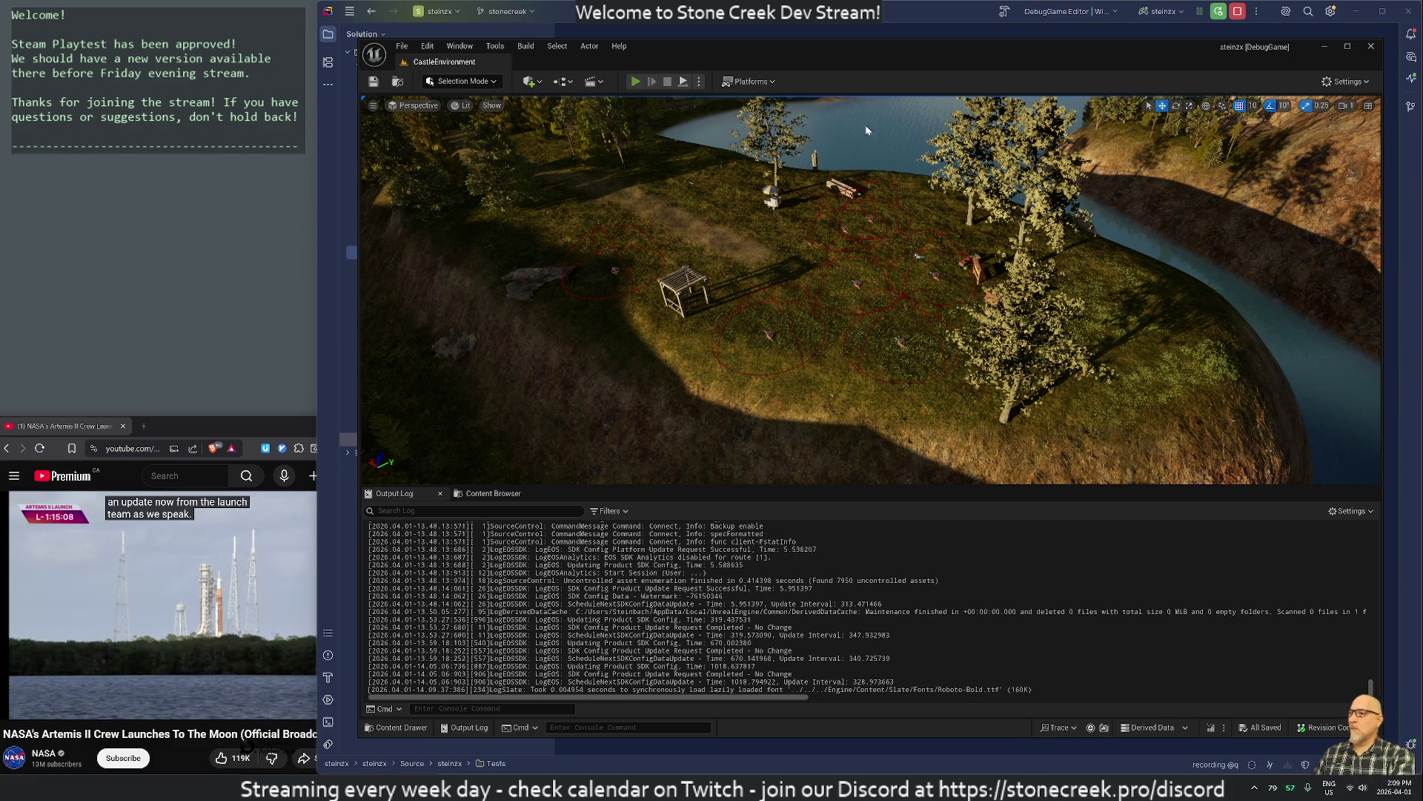
pyautogui.hotkey('alt', 'p')
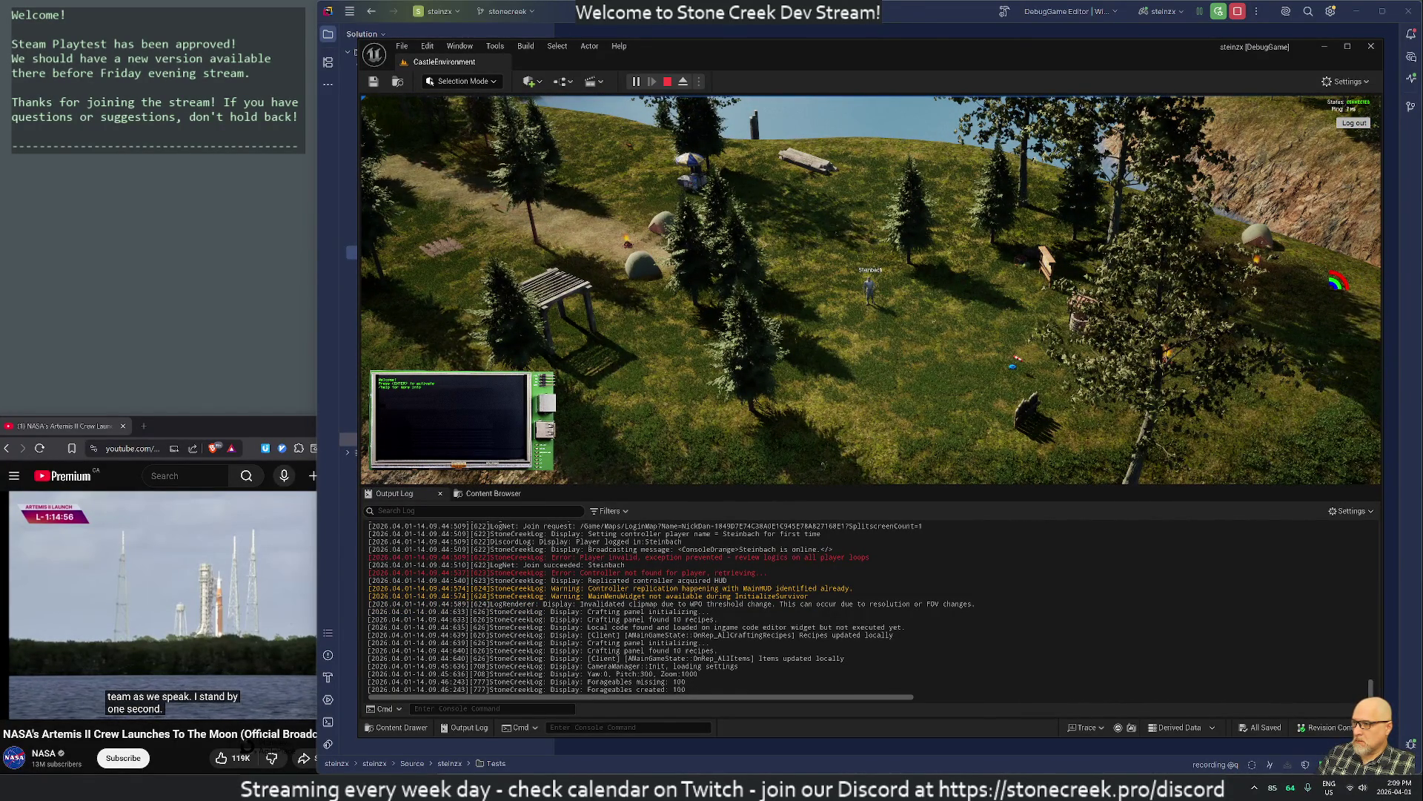
# Clear the Output Log, filter it for StoneCreek, and open the in-game player inventory
pyautogui.rightClick(656, 599)
pyautogui.click(697, 630)
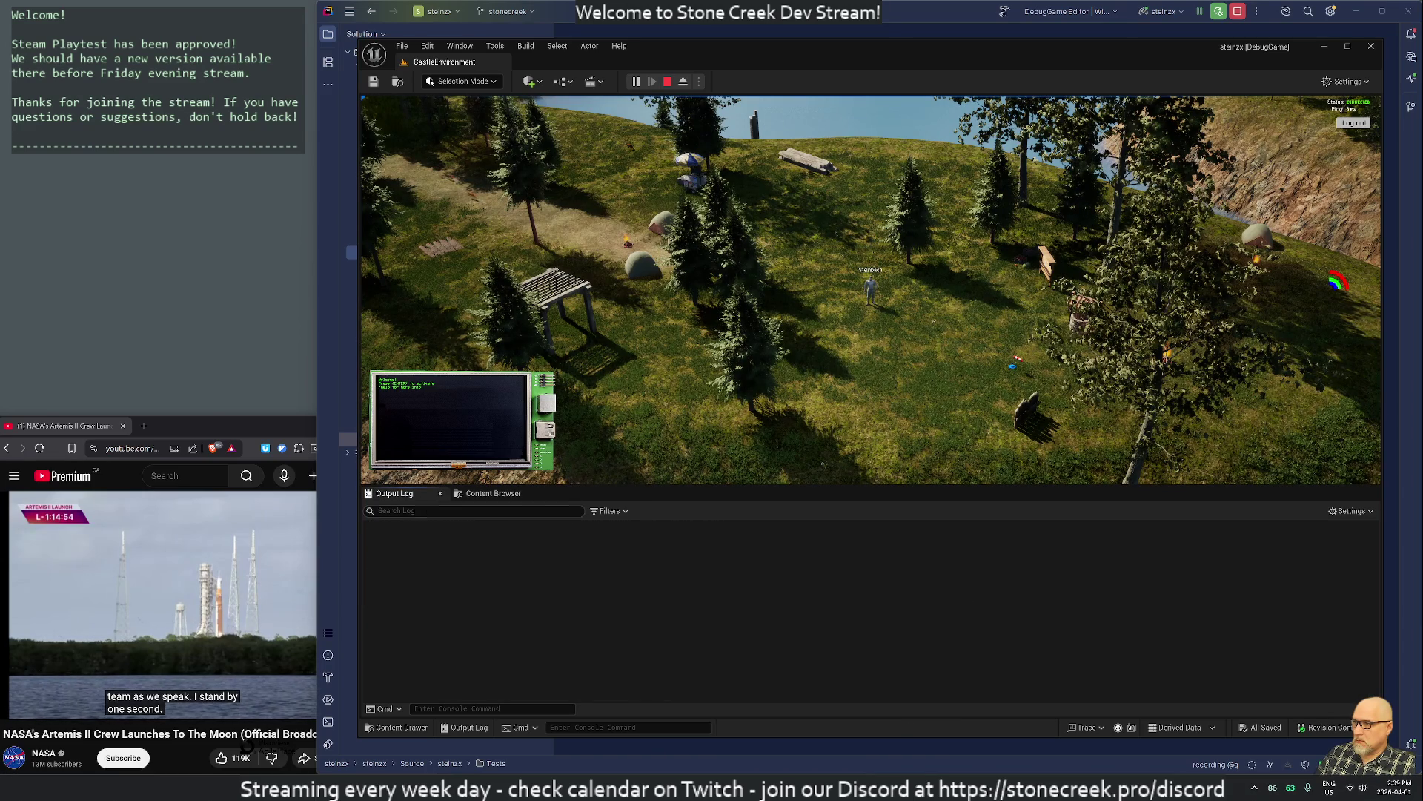
pyautogui.write('Stone')
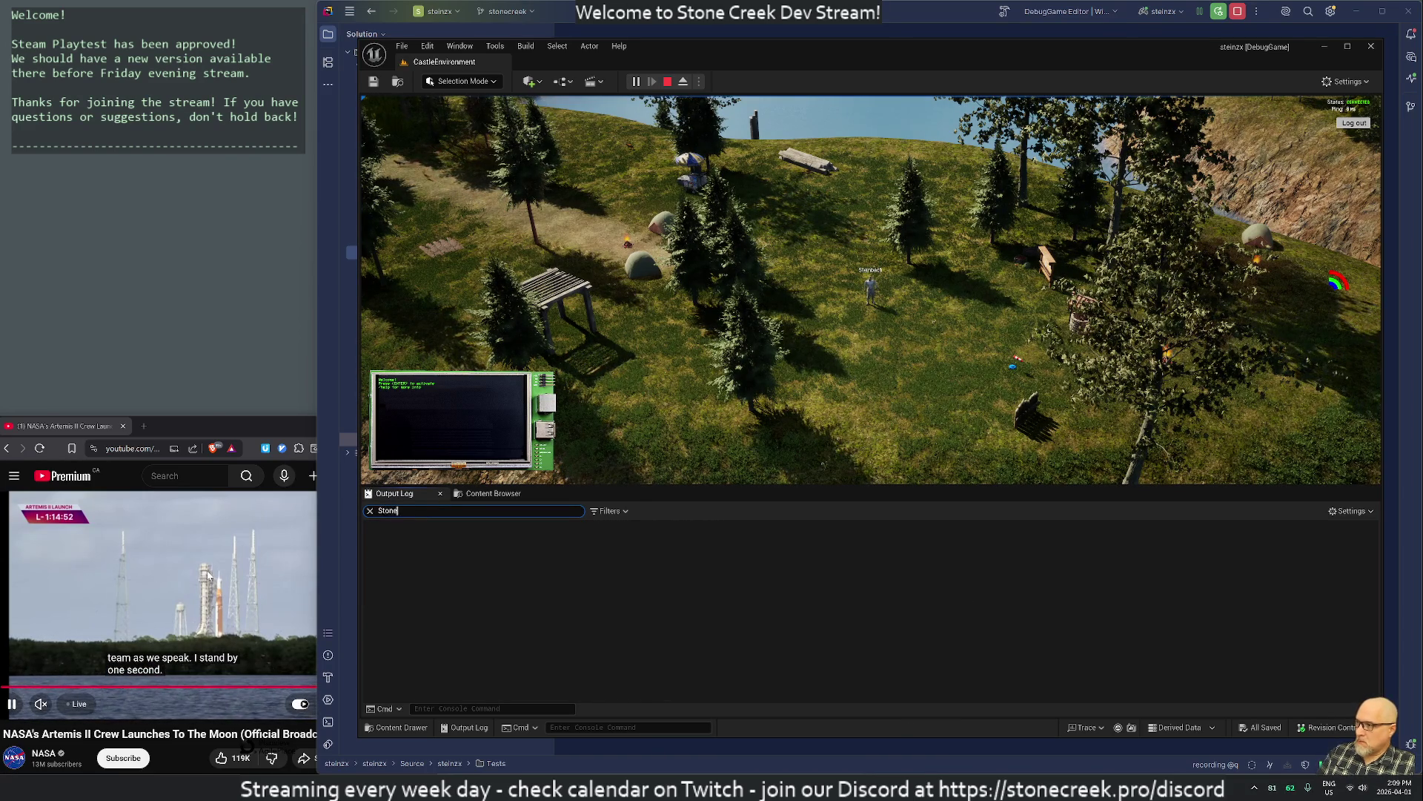
pyautogui.click(697, 368)
pyautogui.press('i')
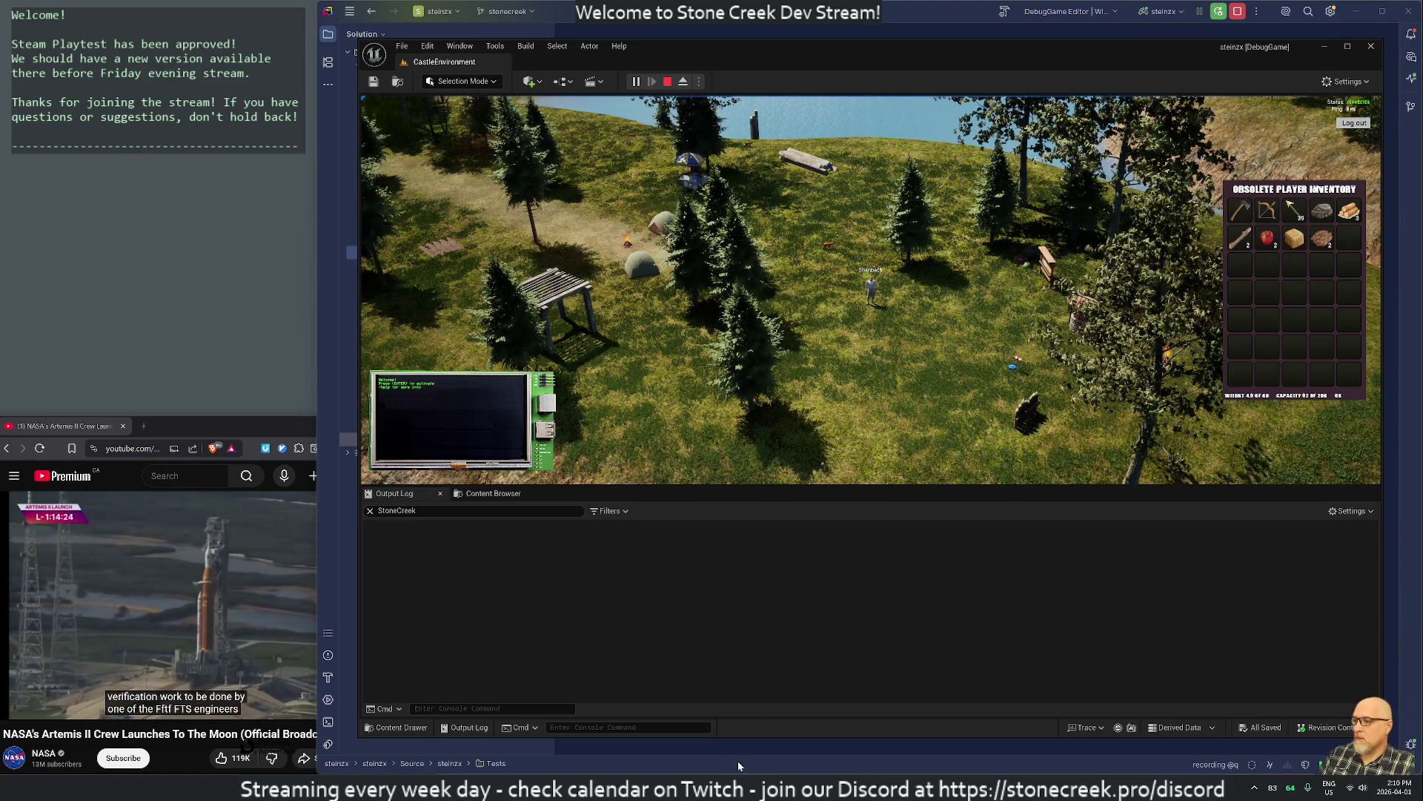
pyautogui.hotkey('alt', 'Tab')
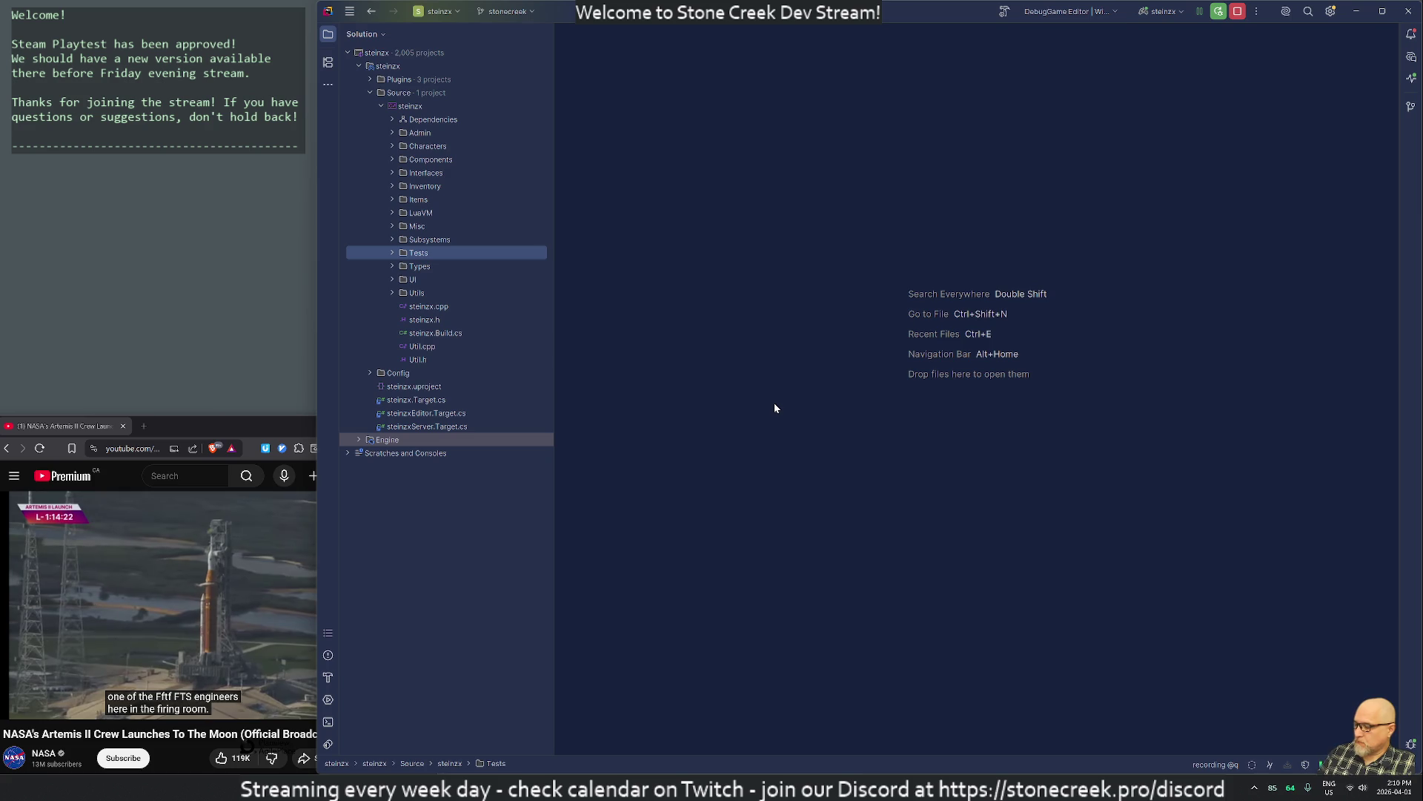
# Find 'inventoryslot' to open the UInventoryItemSlot header, then its InventoryItemSlot.cpp source
pyautogui.press('shift')
pyautogui.press('shift')
pyautogui.write('inventoryslot')
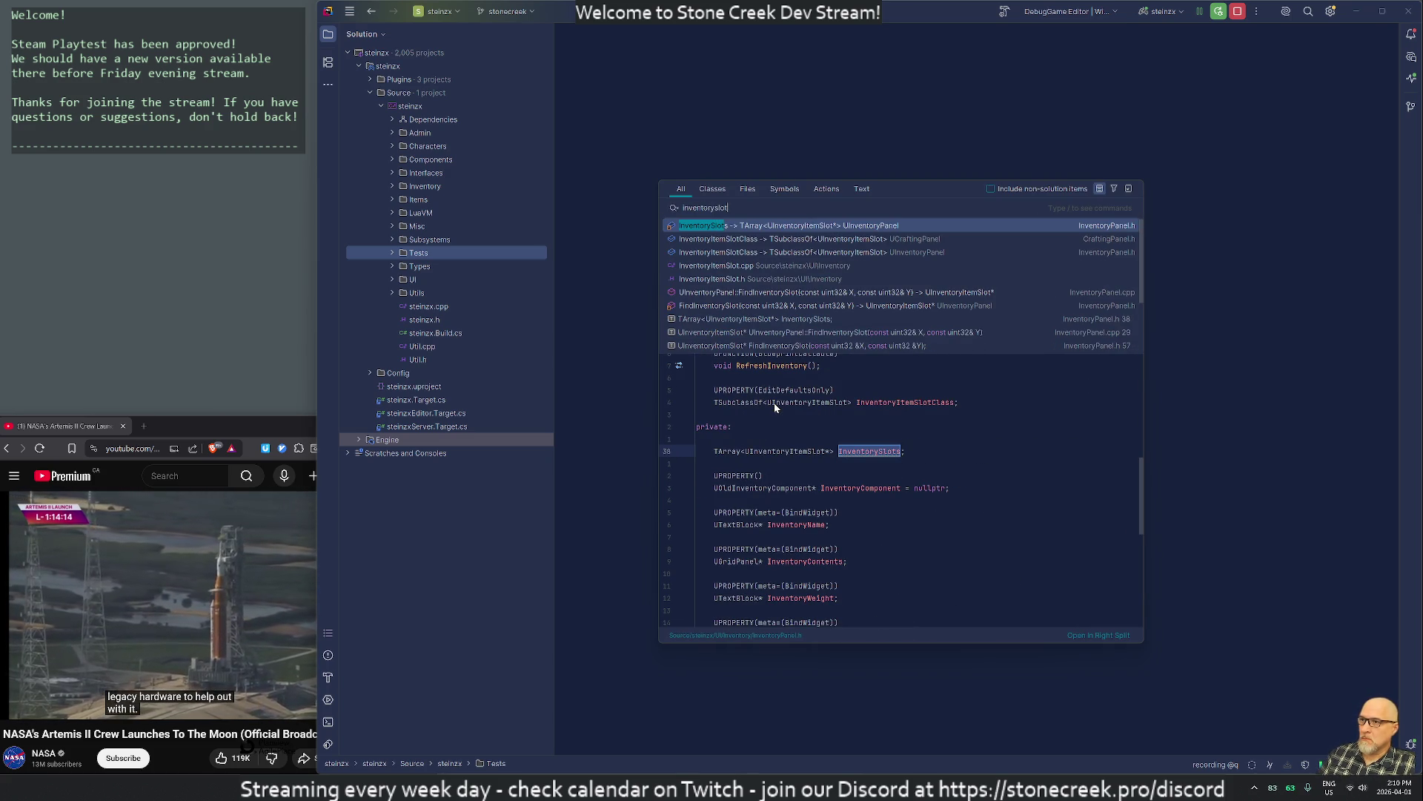
pyautogui.scroll(-2, 968, 283)
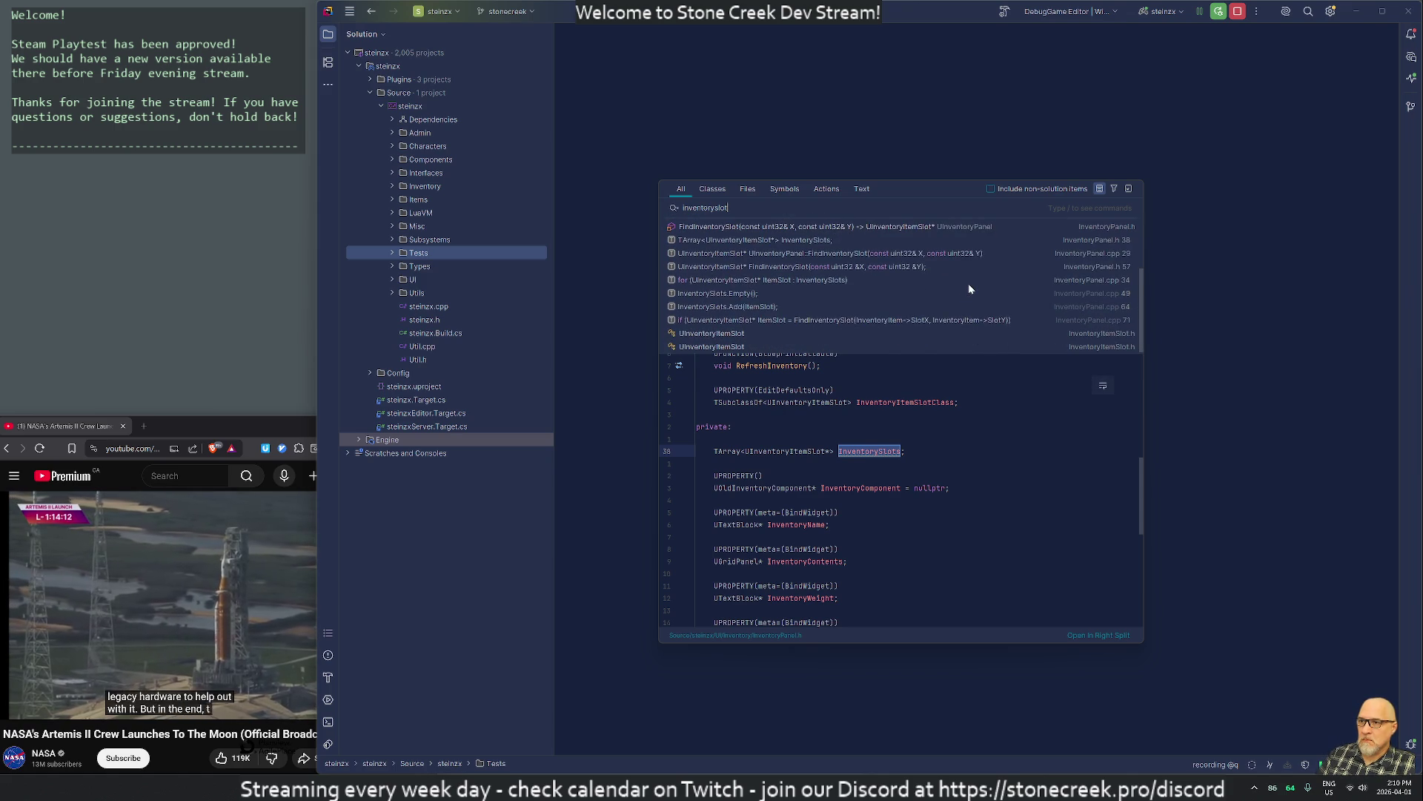
pyautogui.doubleClick(871, 338)
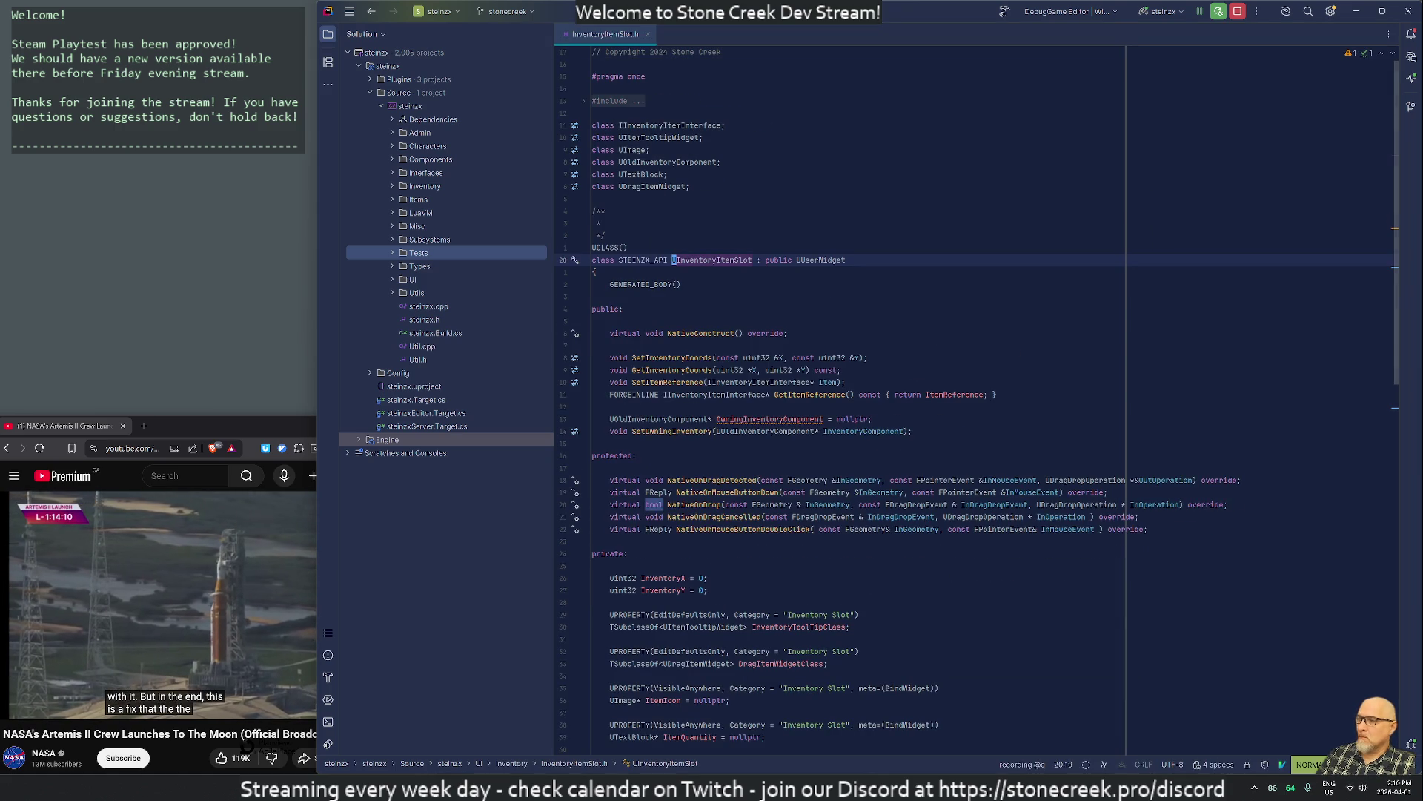
pyautogui.hotkey('ctrl', 'alt', 'Home')
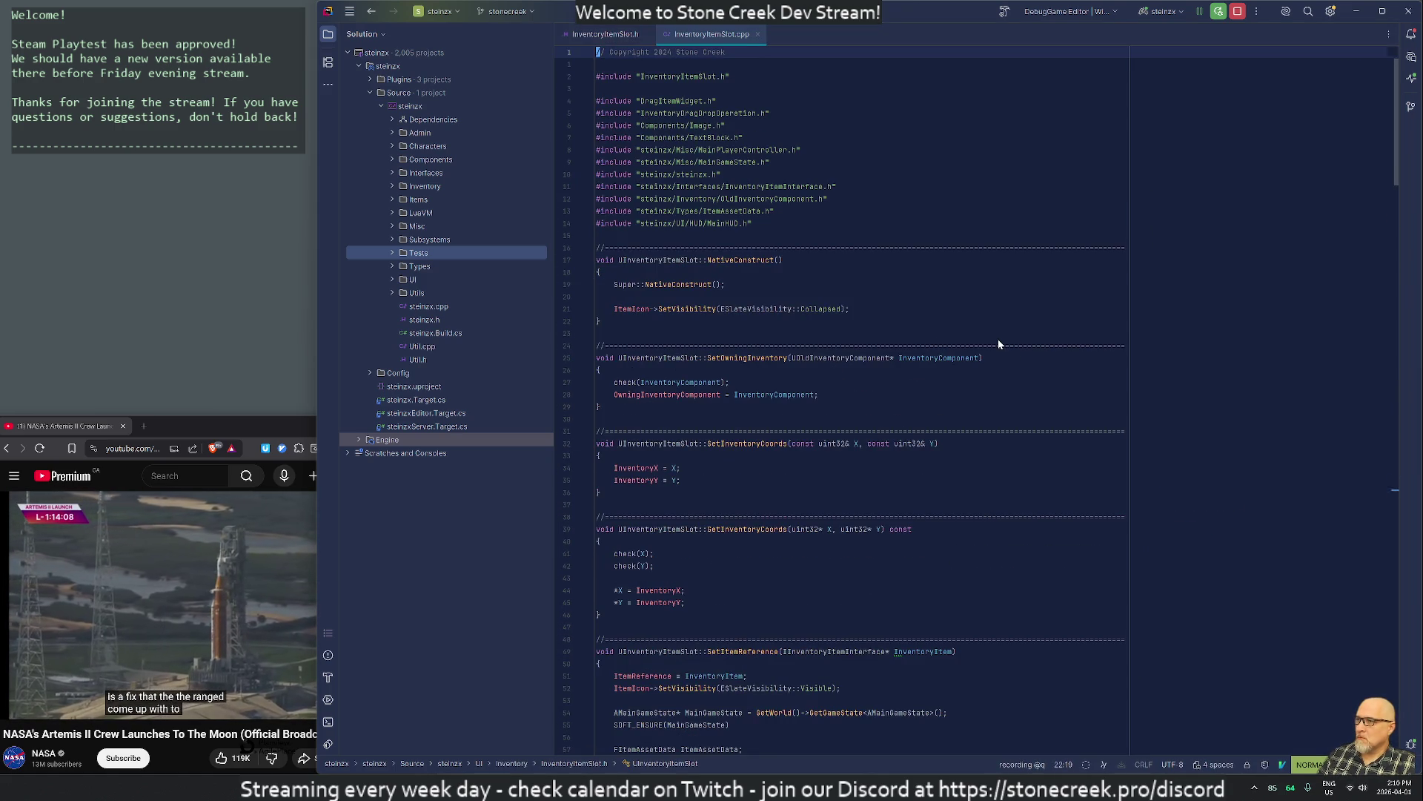
pyautogui.press('j')
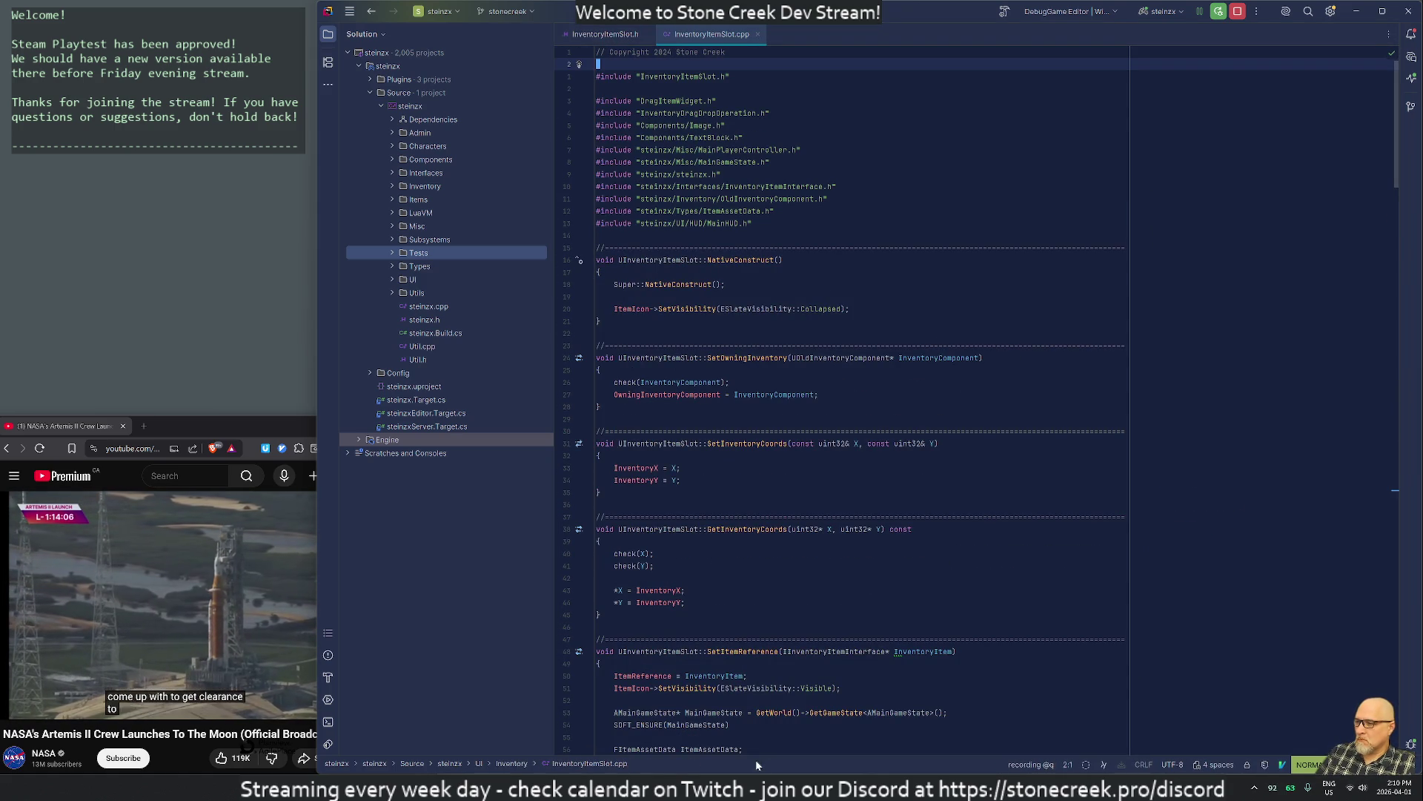
pyautogui.hotkey('alt', 'Tab')
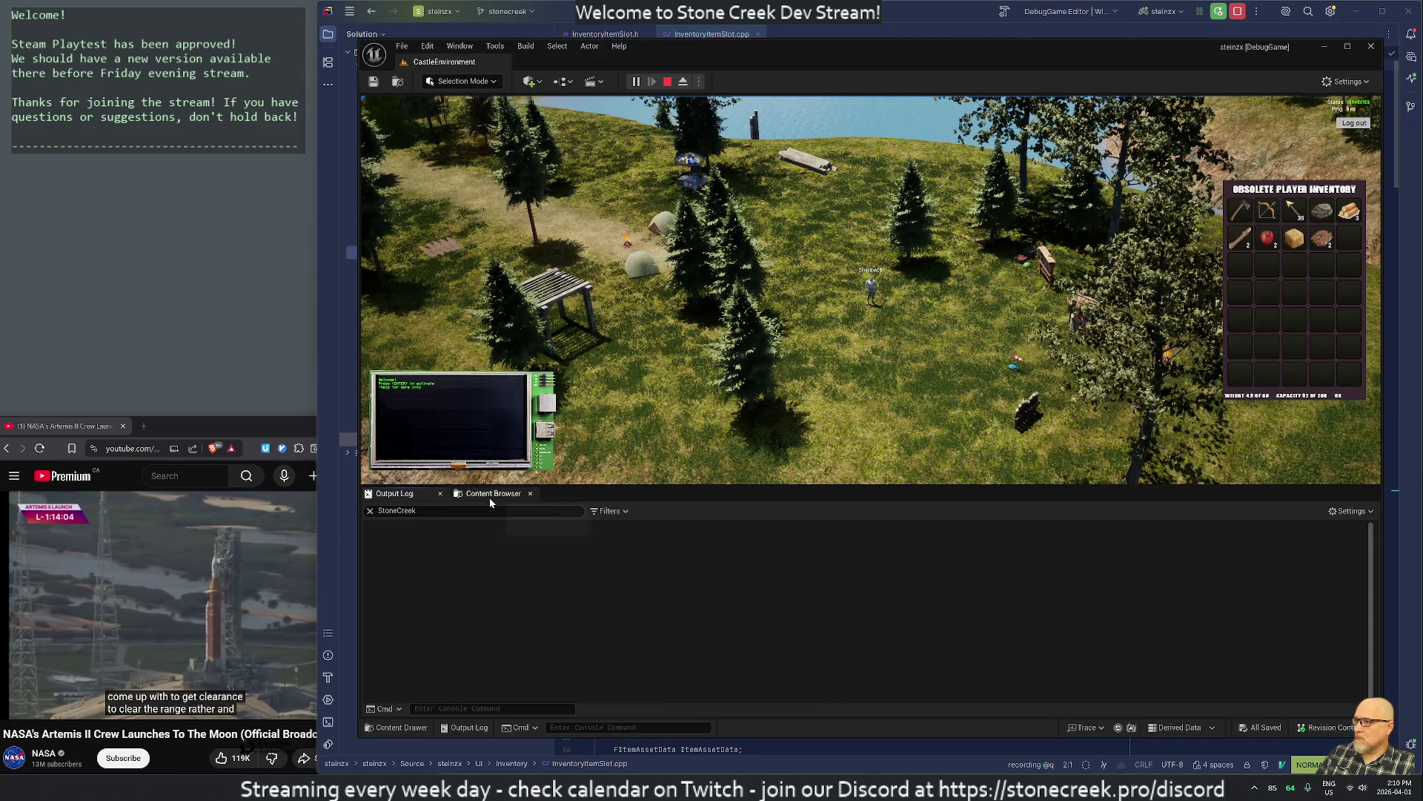
# Stop the play session and widen the Unreal Editor window over the code editor
pyautogui.click(667, 82)
pyautogui.moveTo(771, 52); pyautogui.dragTo(1422, 89)
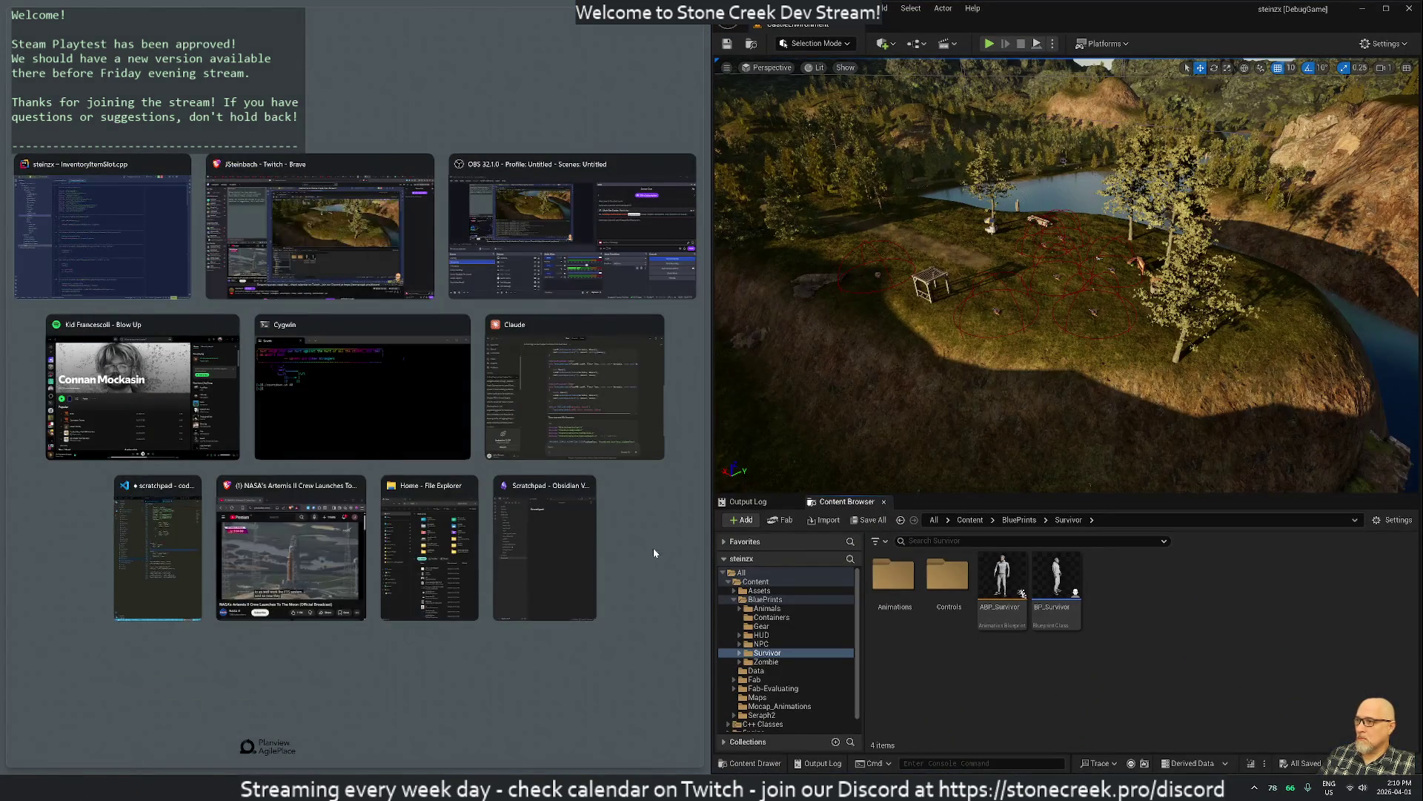
pyautogui.press('Escape')
pyautogui.moveTo(712, 487); pyautogui.dragTo(321, 490)
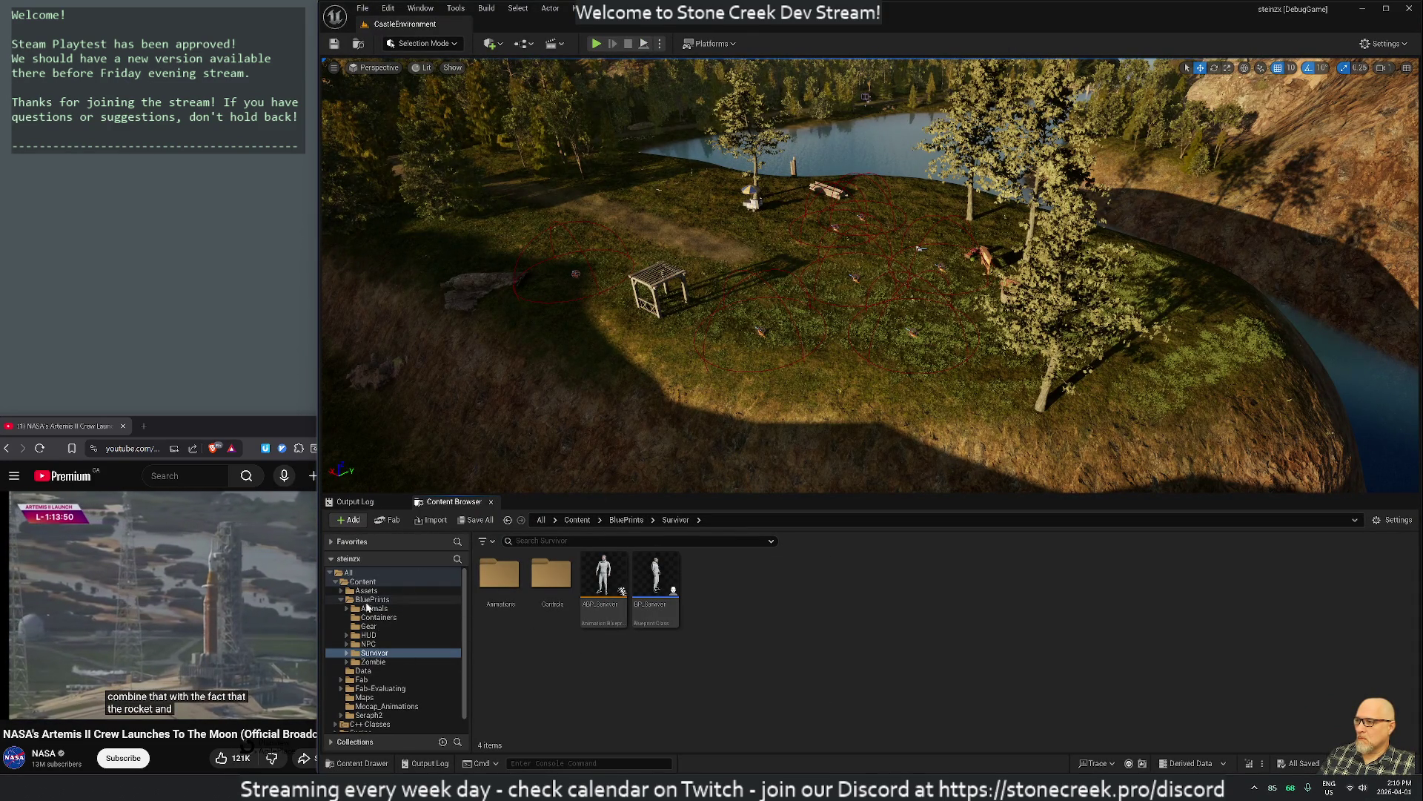
# Go to the HUD InventorySystem folder and check out the selected widget blueprint
pyautogui.click(368, 634)
pyautogui.doubleClick(811, 579)
pyautogui.rightClick(706, 590)
pyautogui.moveTo(755, 588)
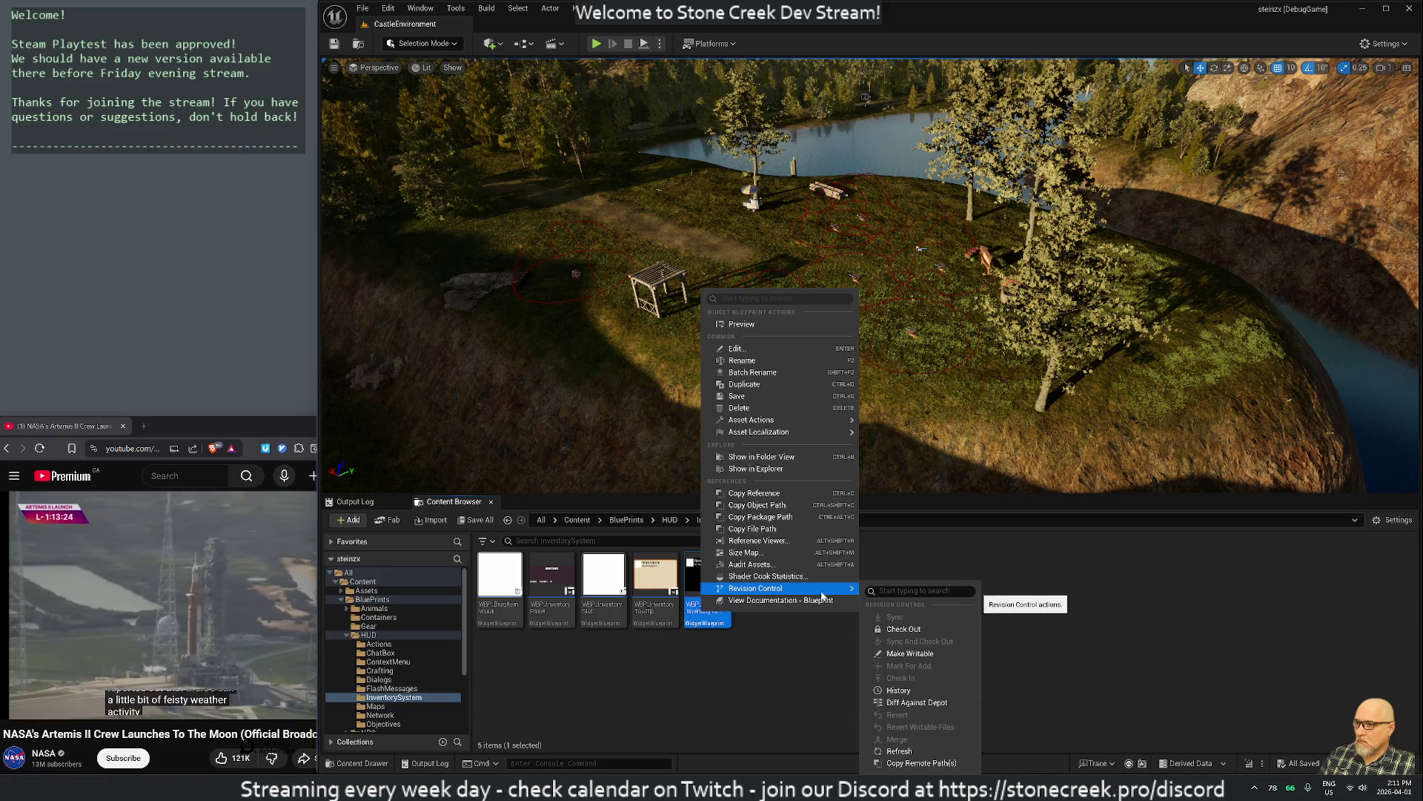
pyautogui.click(894, 634)
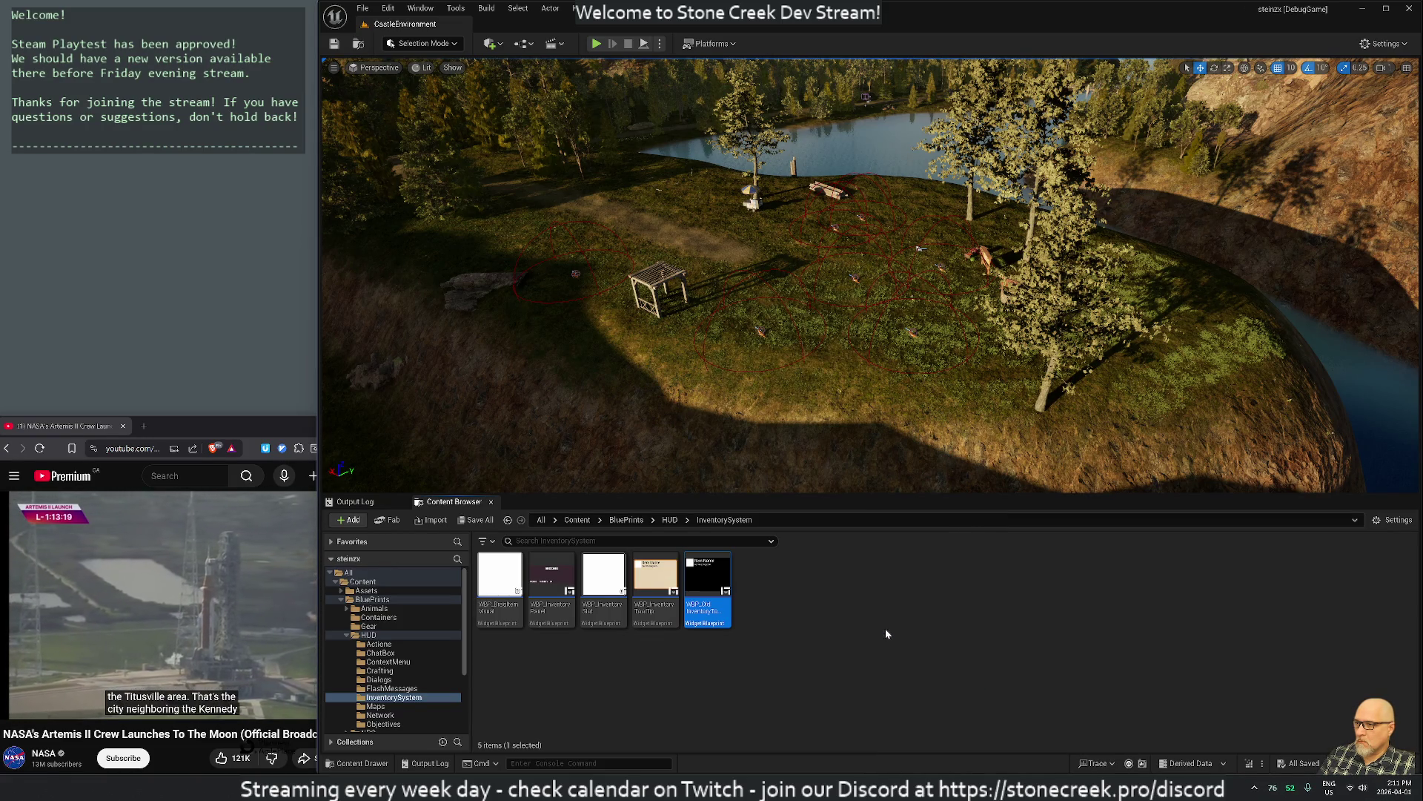
# Delete WBP_OldInventoryToolTip and confirm the deletion
pyautogui.rightClick(717, 608)
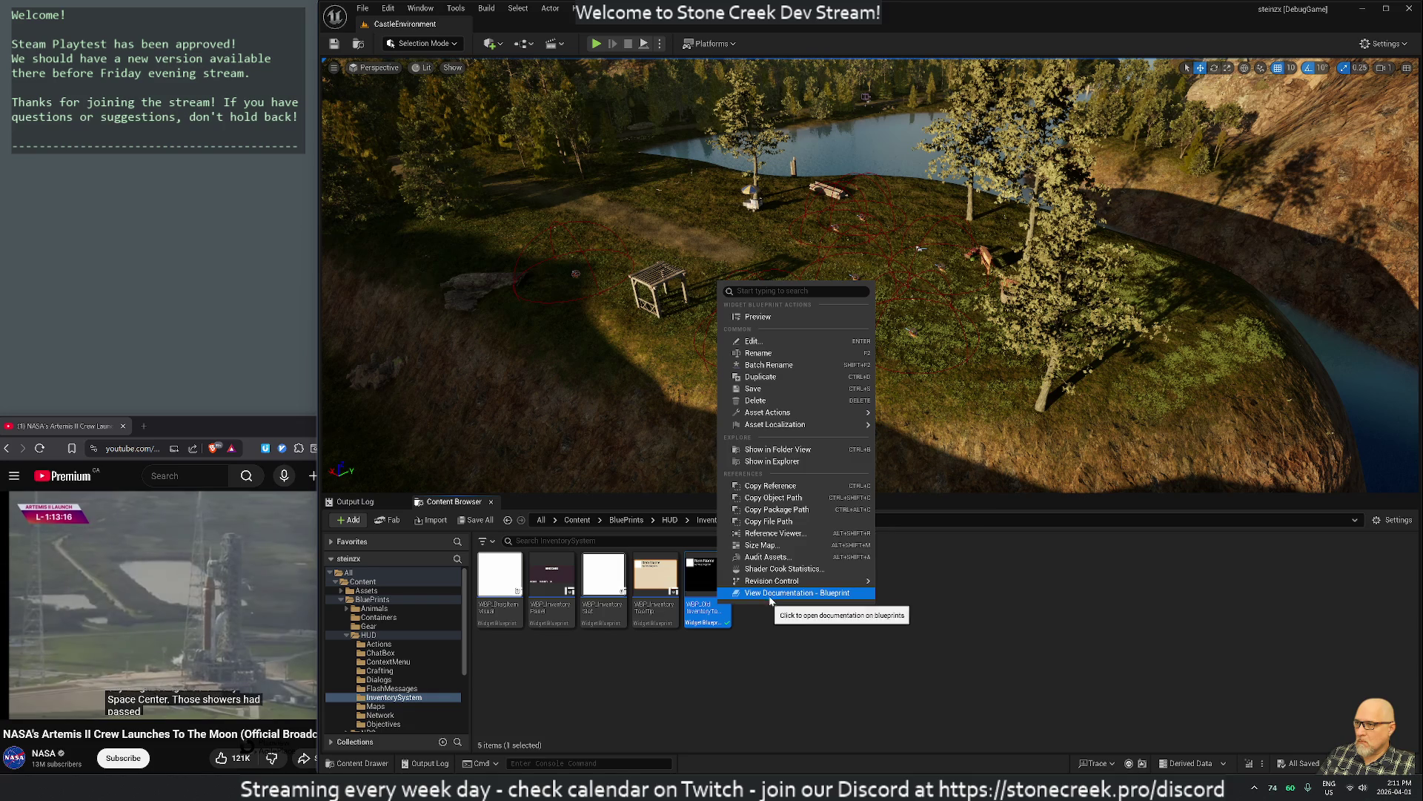
pyautogui.click(769, 400)
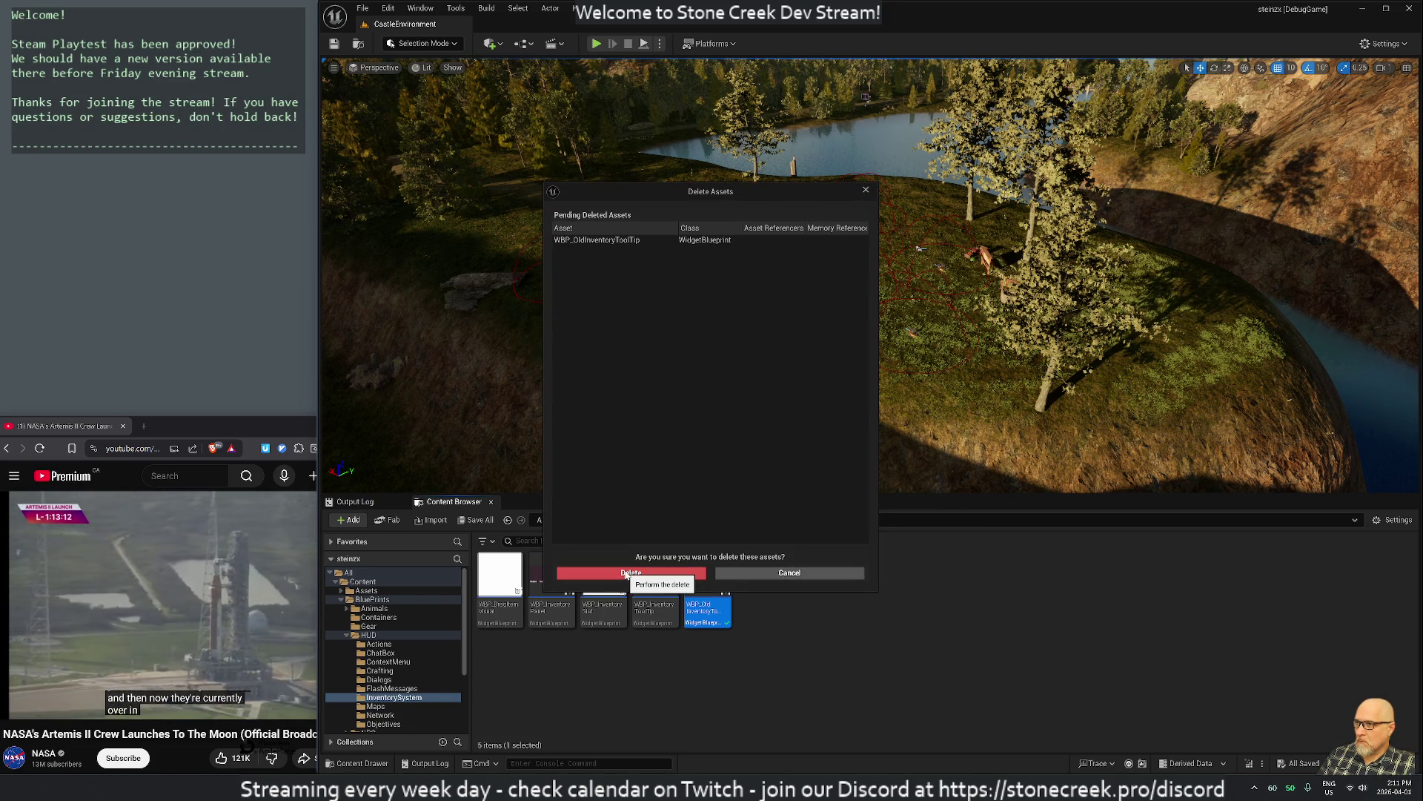
pyautogui.click(628, 573)
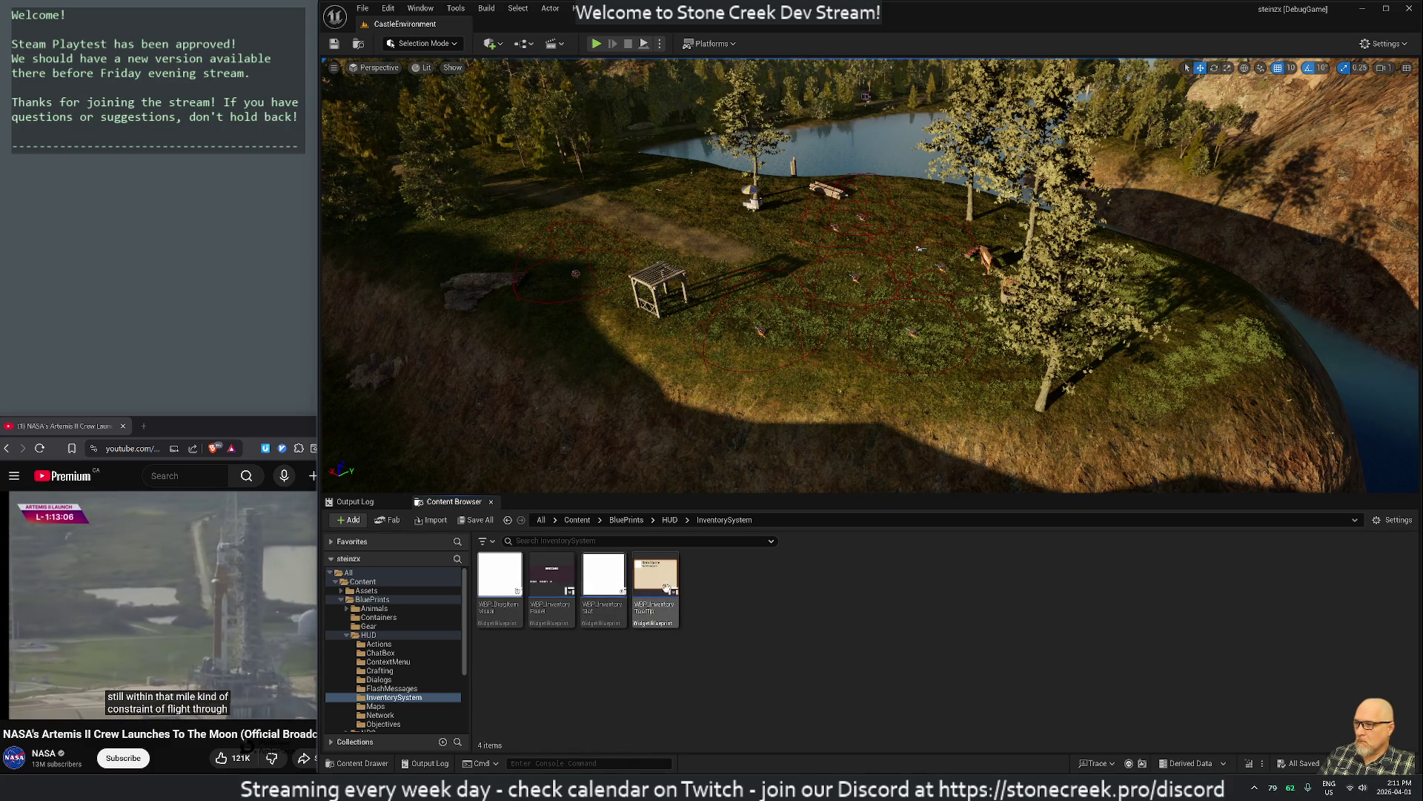
# Open WBP_InventorySlot, zoom the designer, and filter the Palette to 'image'
pyautogui.doubleClick(608, 579)
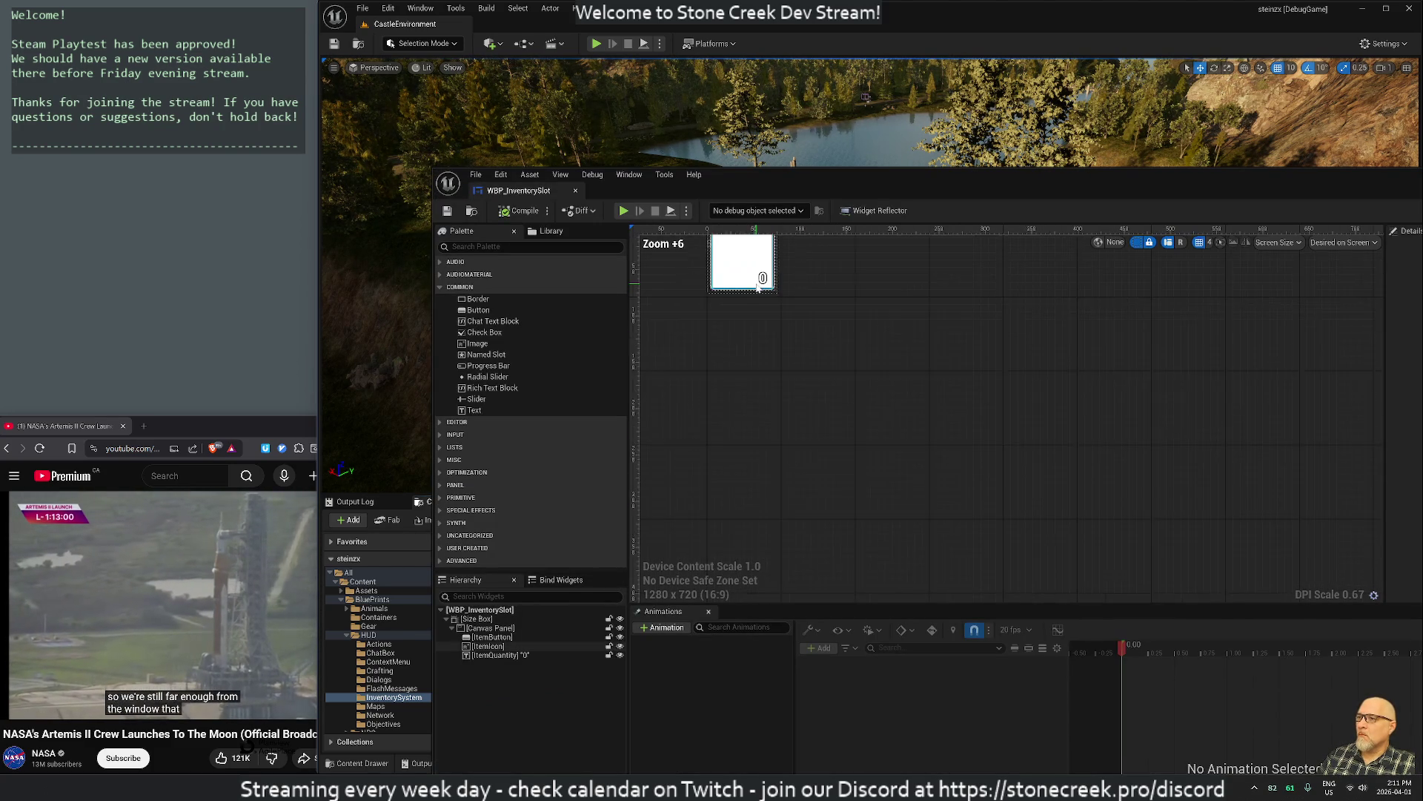
pyautogui.scroll(8, 735, 313)
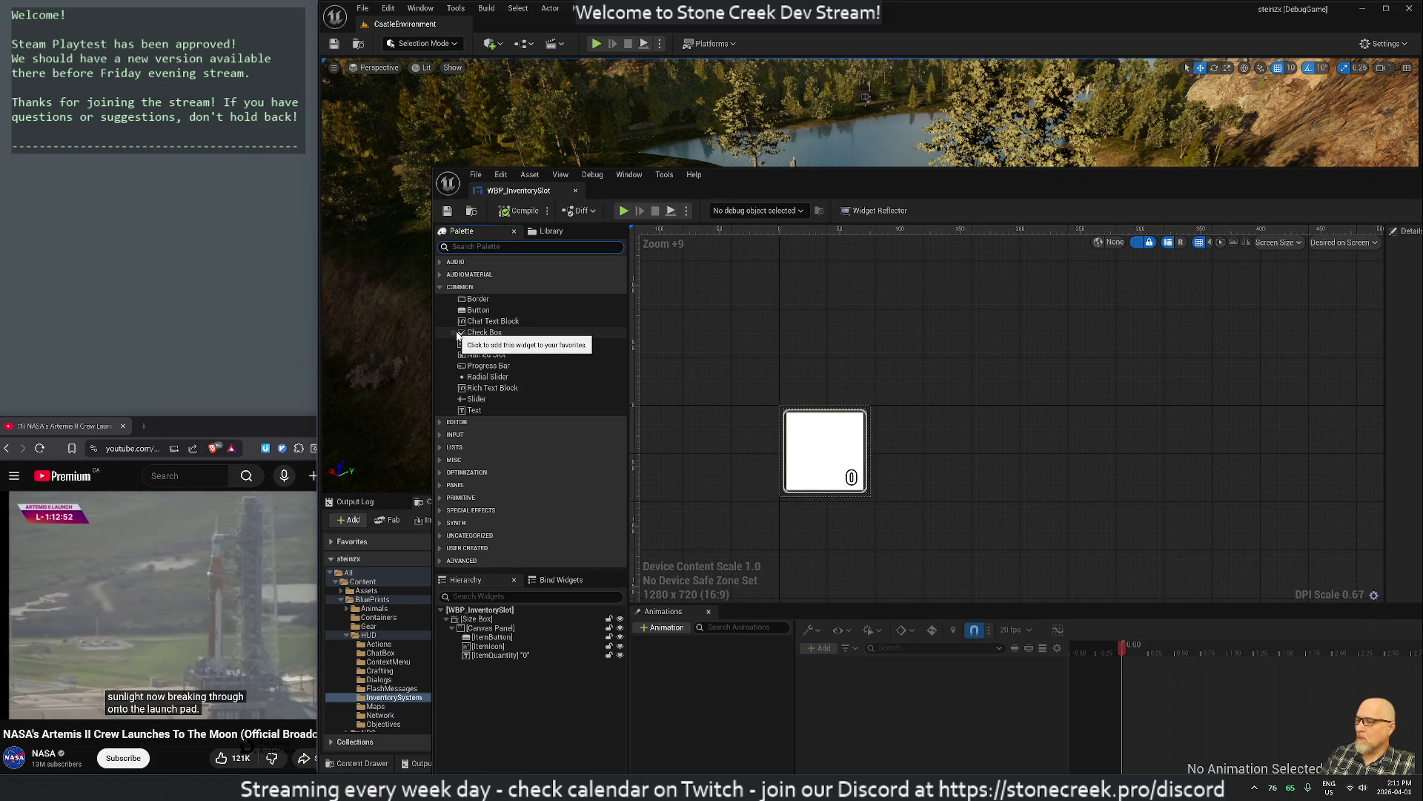
pyautogui.write('circl')
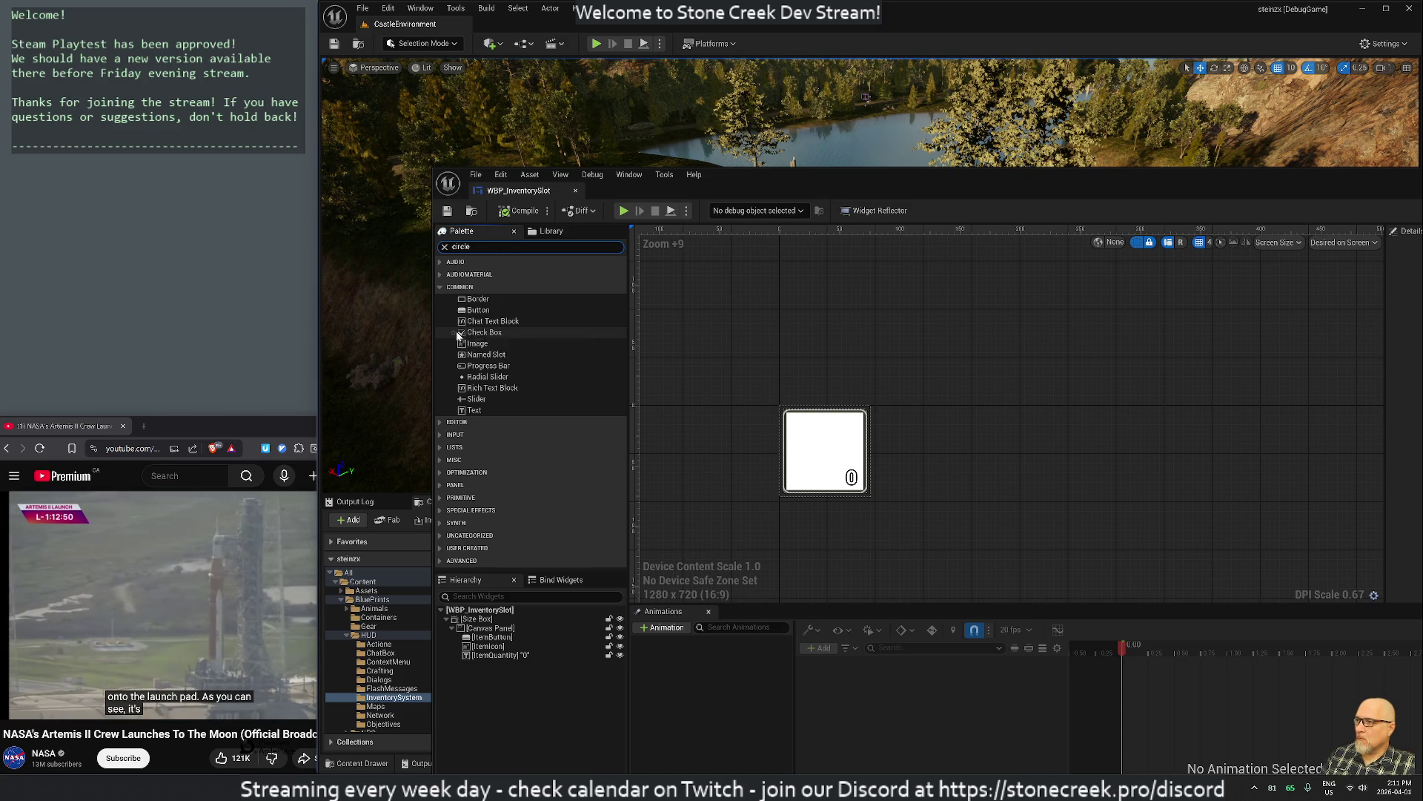
pyautogui.hotkey('ctrl', 'a')
pyautogui.write('image')
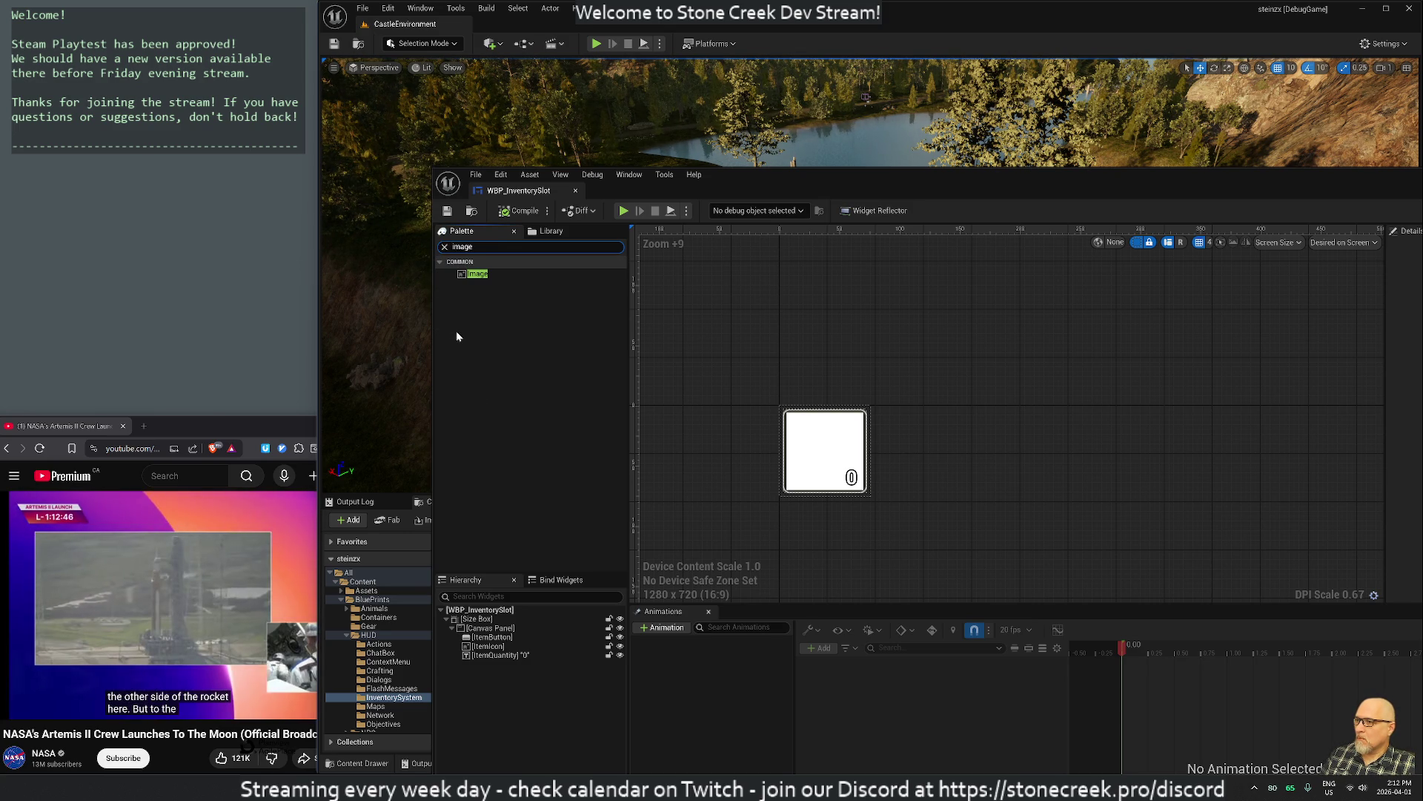
pyautogui.click(480, 278)
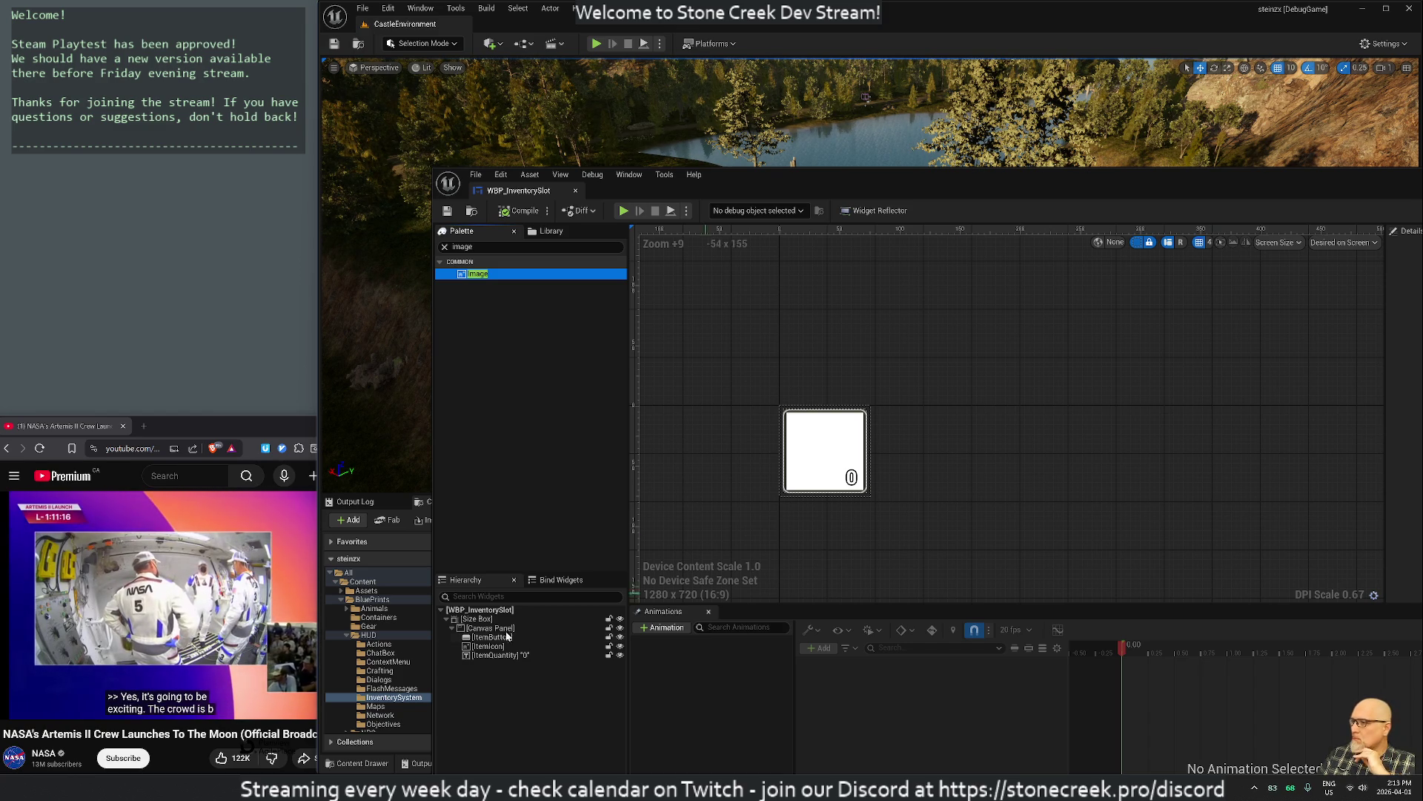
# Inspect the Canvas Panel, ItemButton, ItemIcon and ItemQuantity entries in the Hierarchy
pyautogui.click(482, 630)
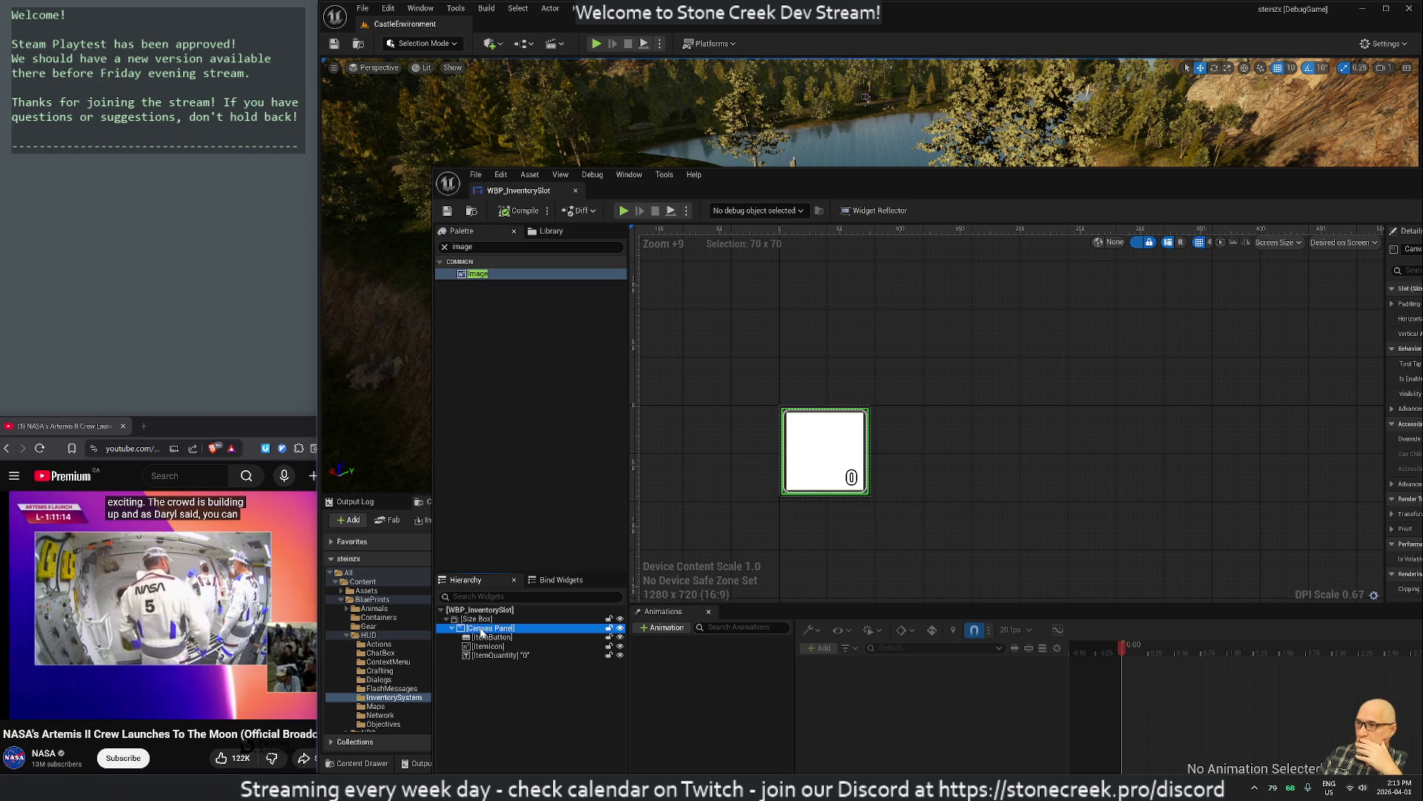
pyautogui.click(486, 638)
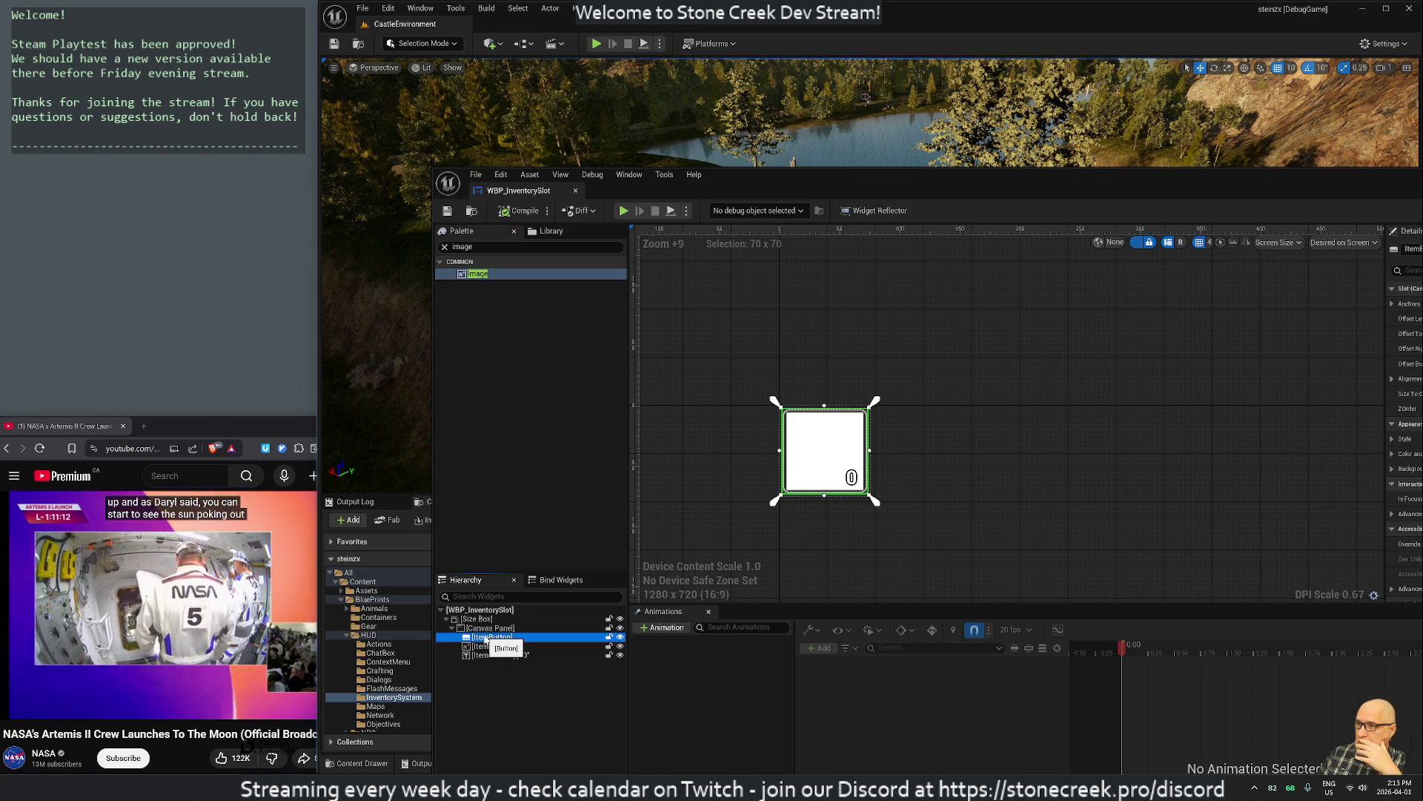
pyautogui.click(489, 648)
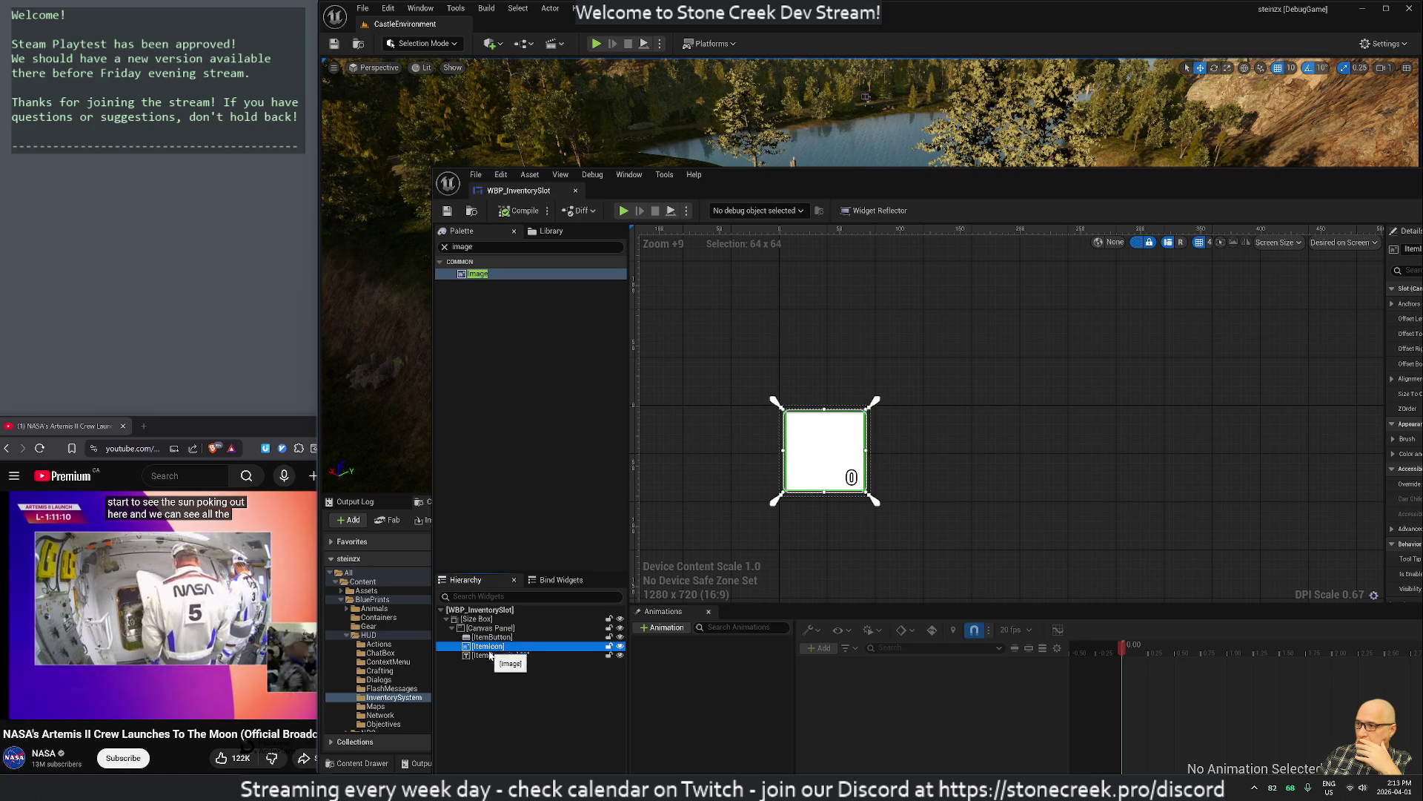
pyautogui.click(492, 656)
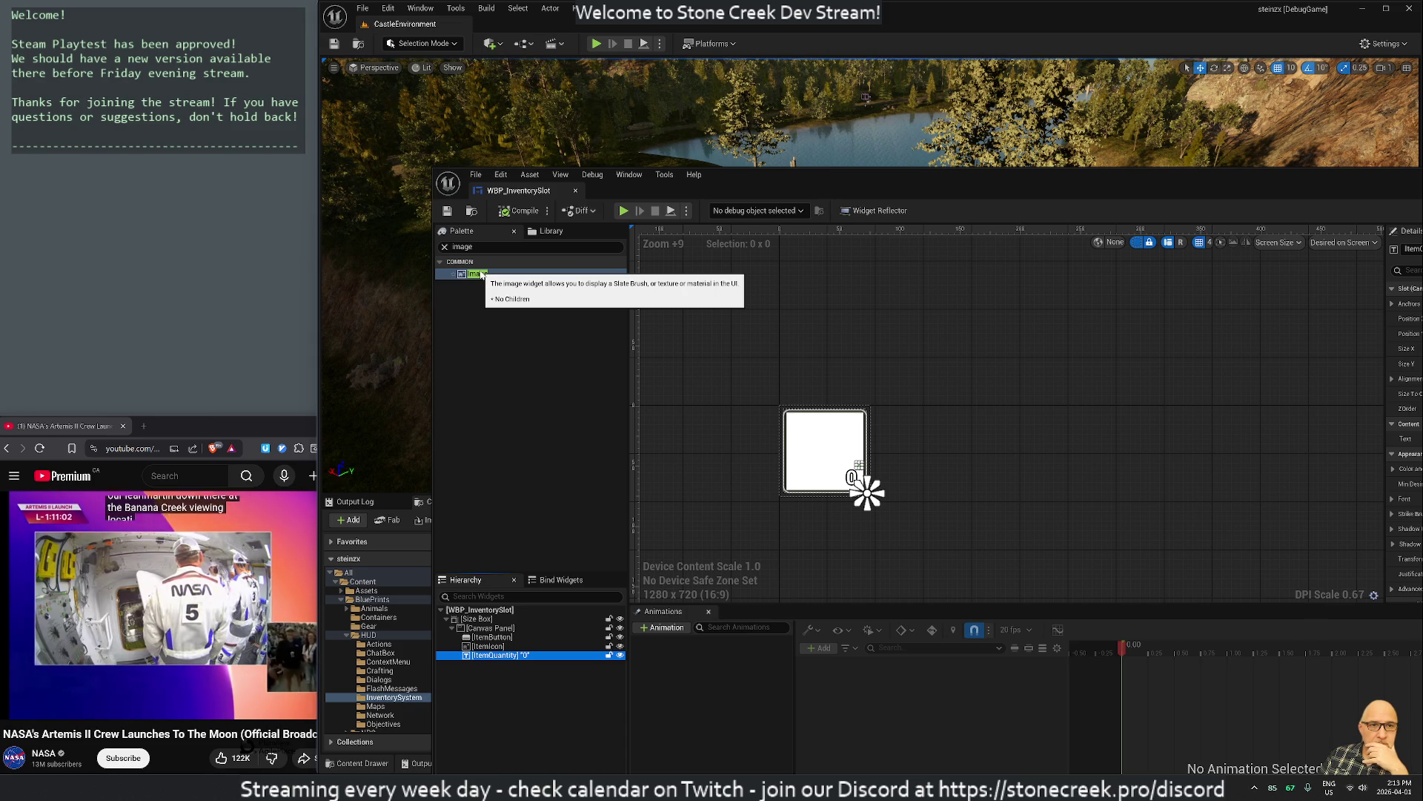
# Add an Image (ImageRedDot) into the Canvas Panel and dock the widget editor into the main window
pyautogui.moveTo(511, 580); pyautogui.dragTo(490, 632)
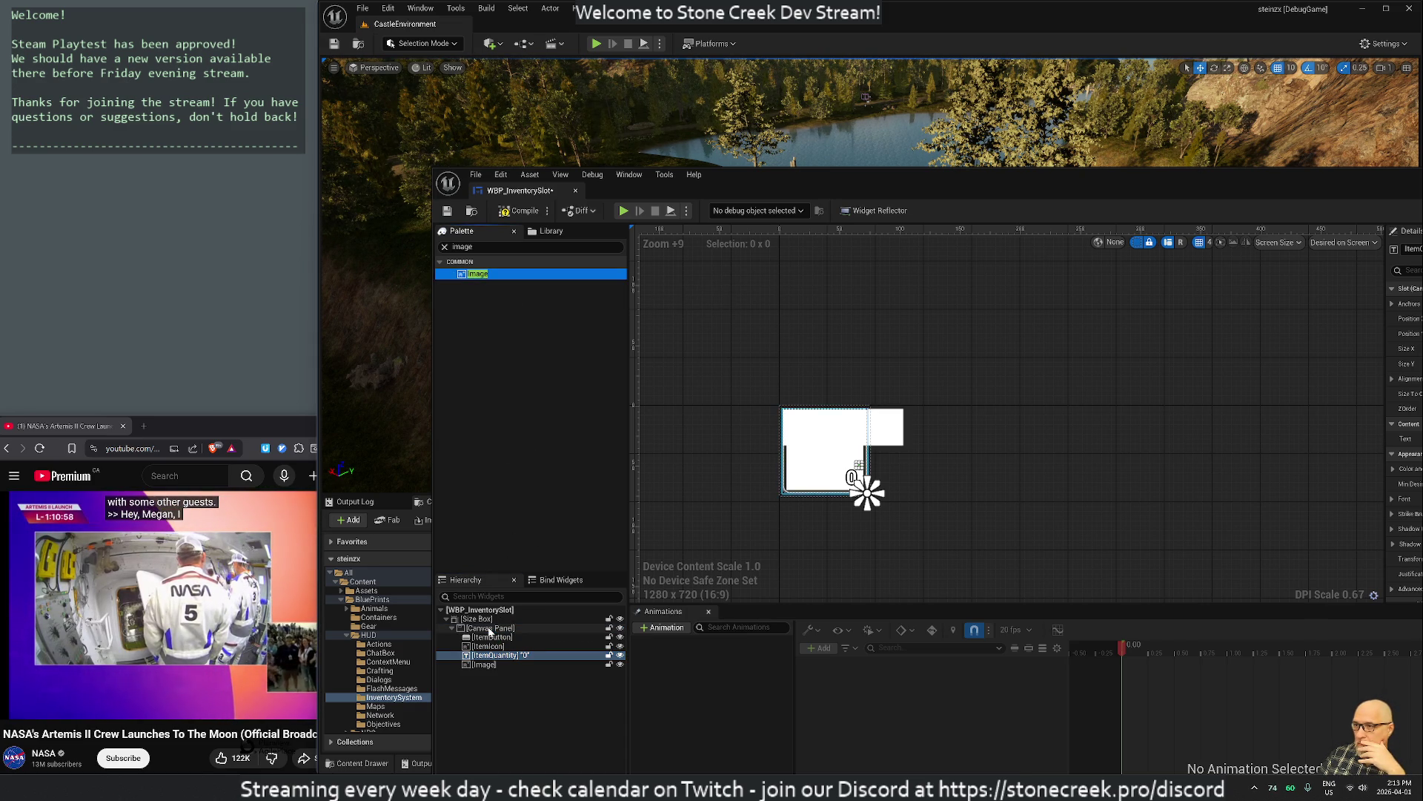
pyautogui.click(481, 665)
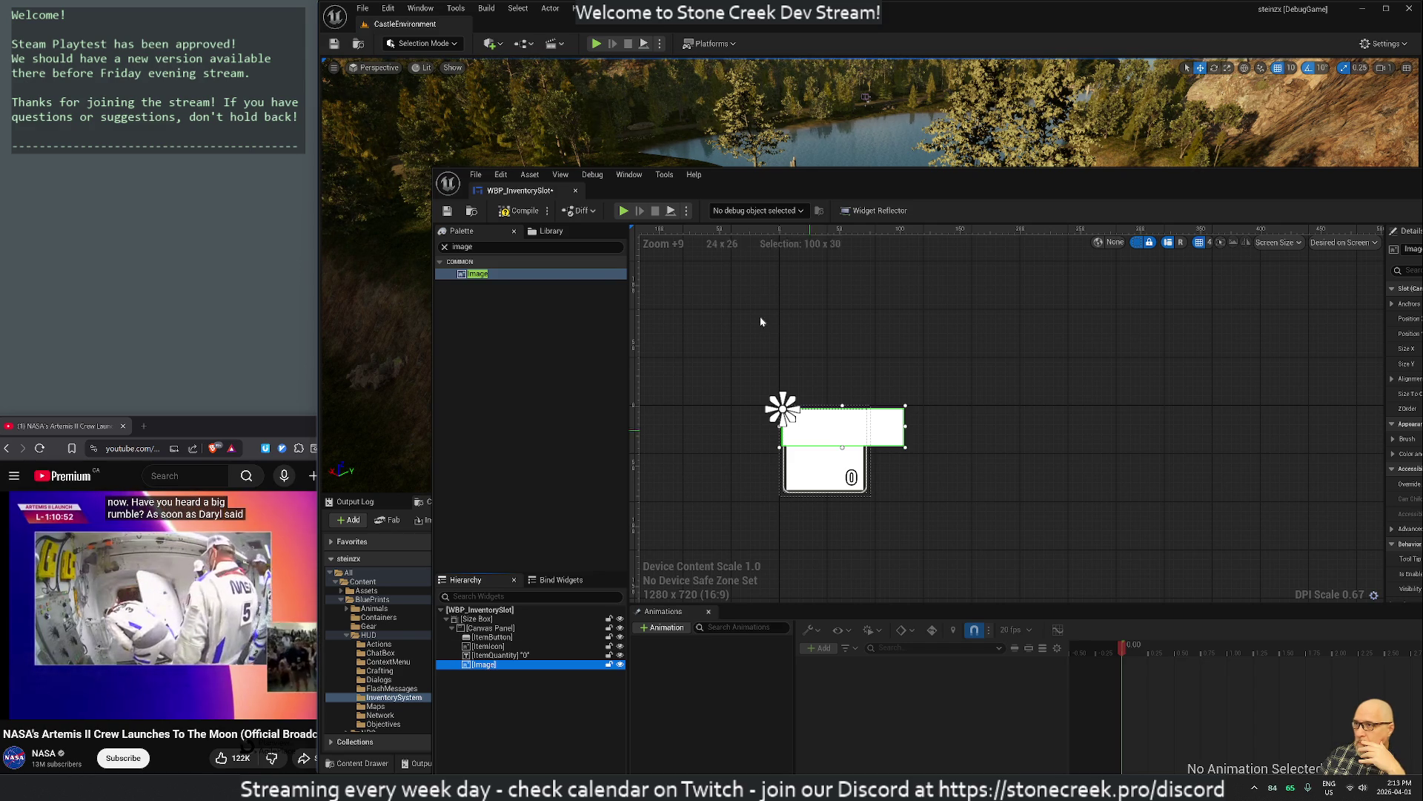
pyautogui.moveTo(519, 190); pyautogui.dragTo(528, 25)
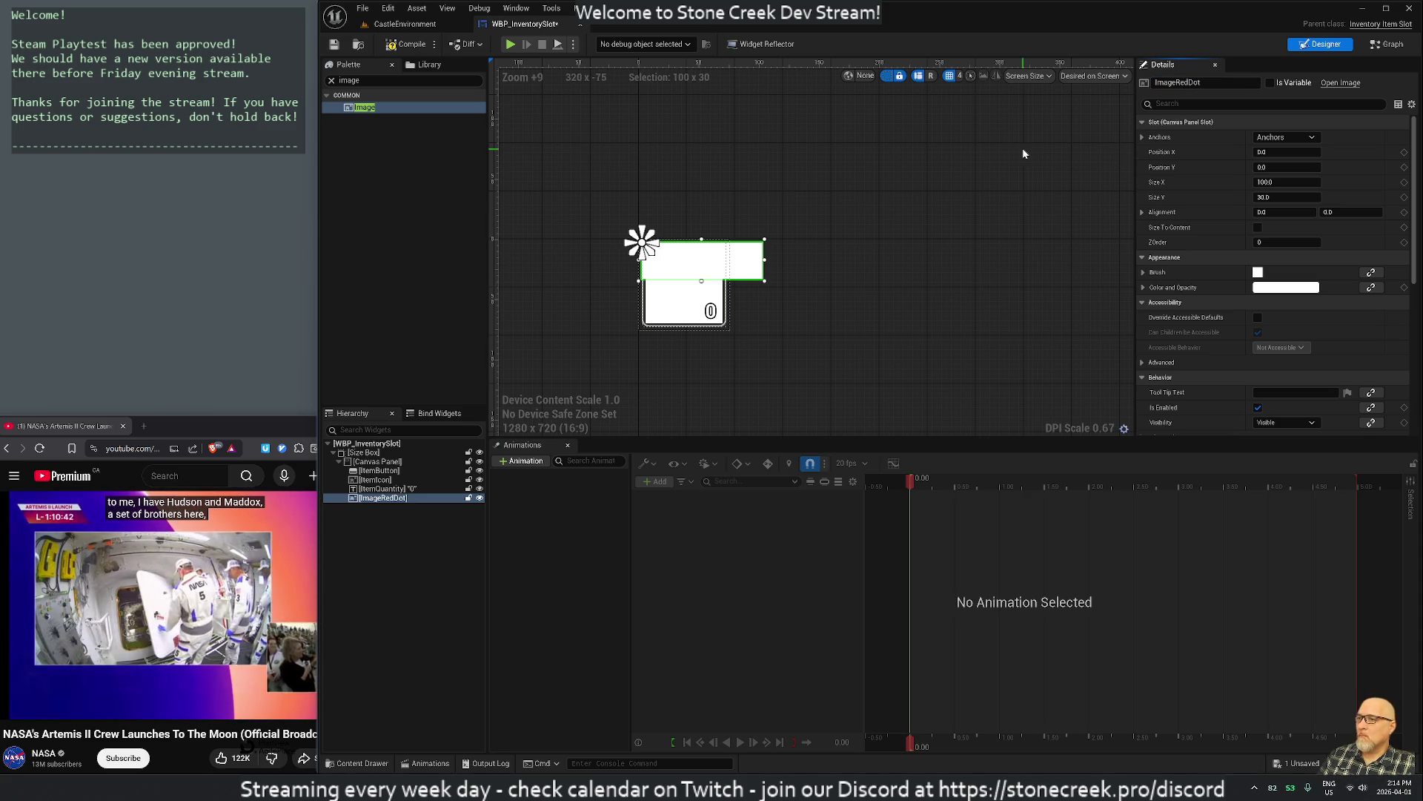
pyautogui.click(1144, 273)
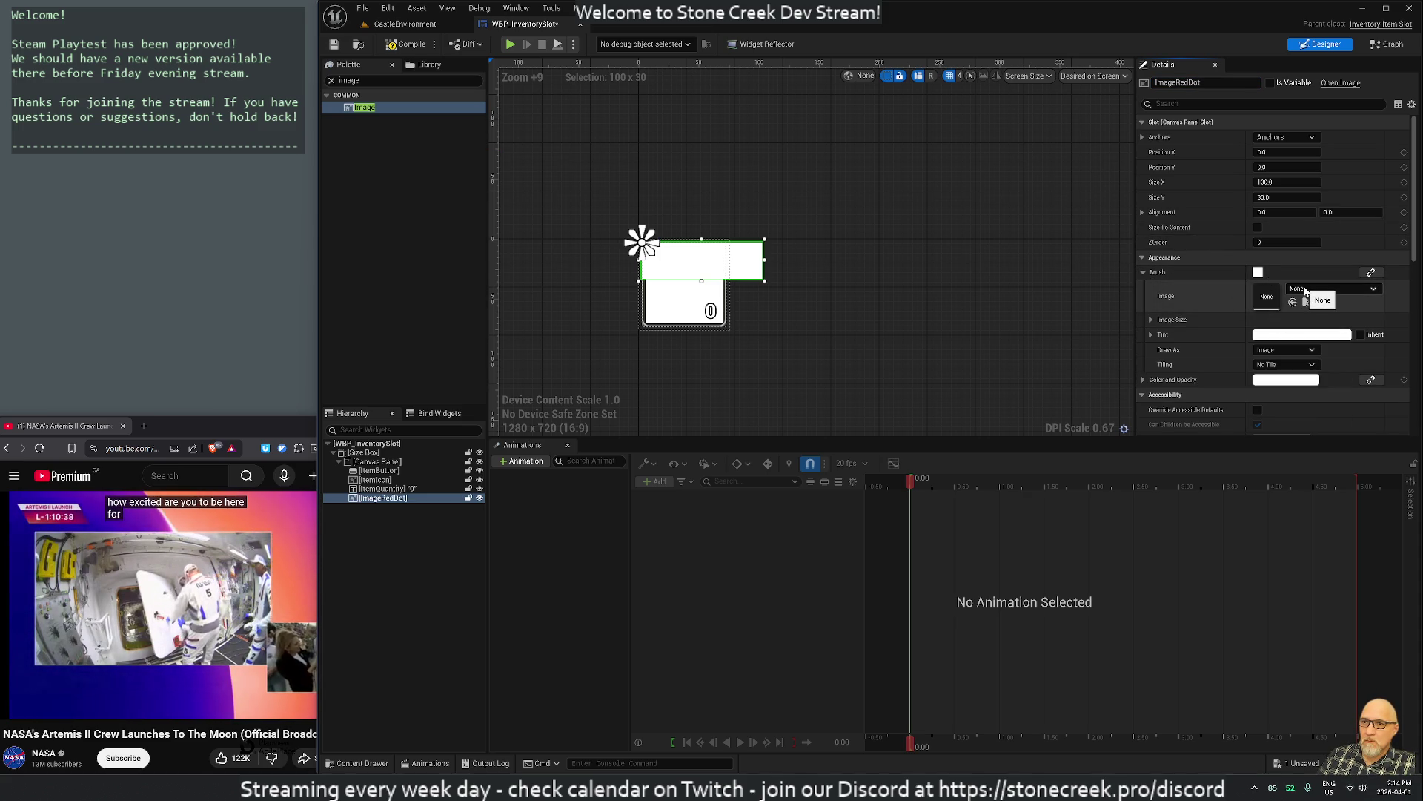
# Set the ImageRedDot brush tint's green and blue channels to 0, leaving pure red
pyautogui.click(1152, 335)
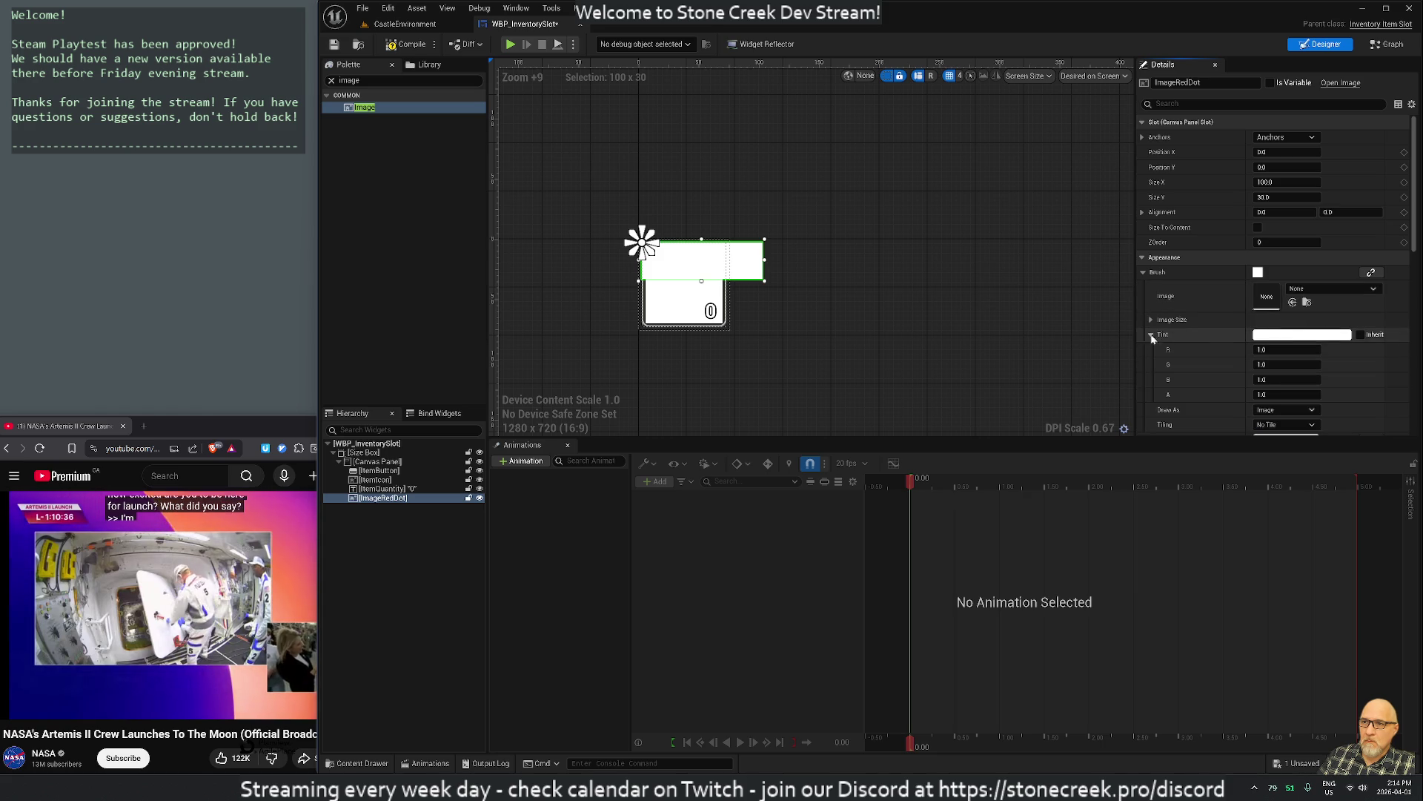
pyautogui.click(1270, 364)
pyautogui.write('0')
pyautogui.click(1286, 379)
pyautogui.write('0')
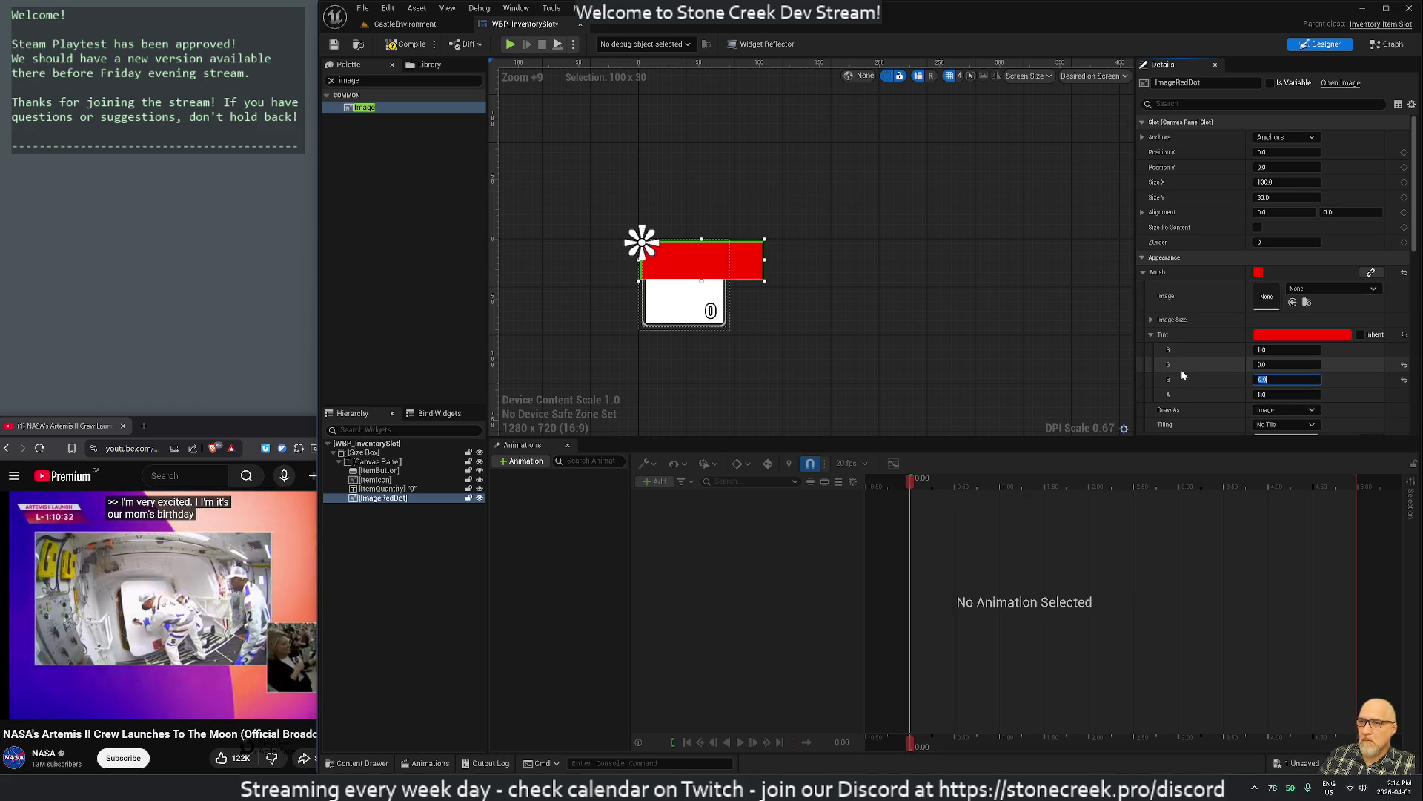
pyautogui.scroll(-1, 1185, 375)
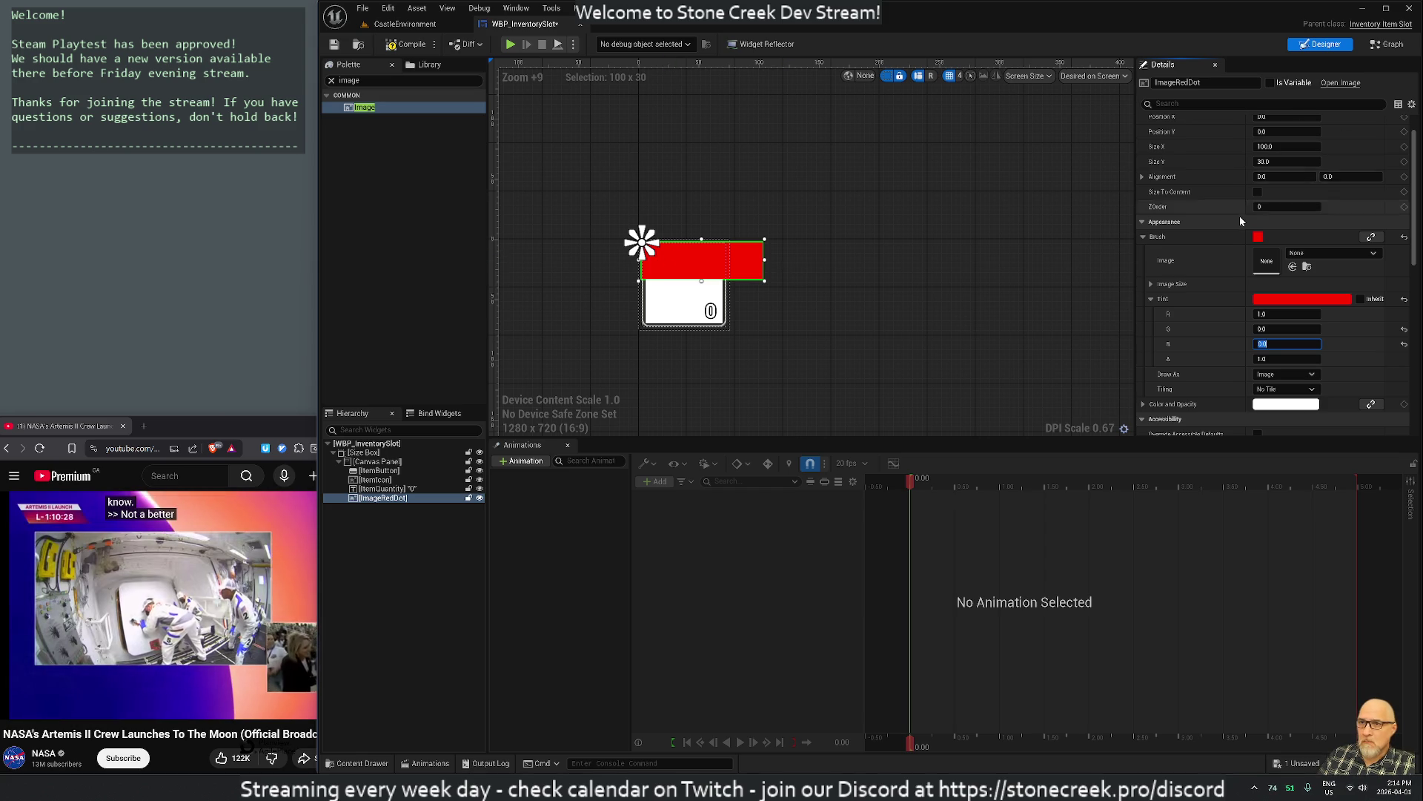
pyautogui.scroll(2, 1245, 212)
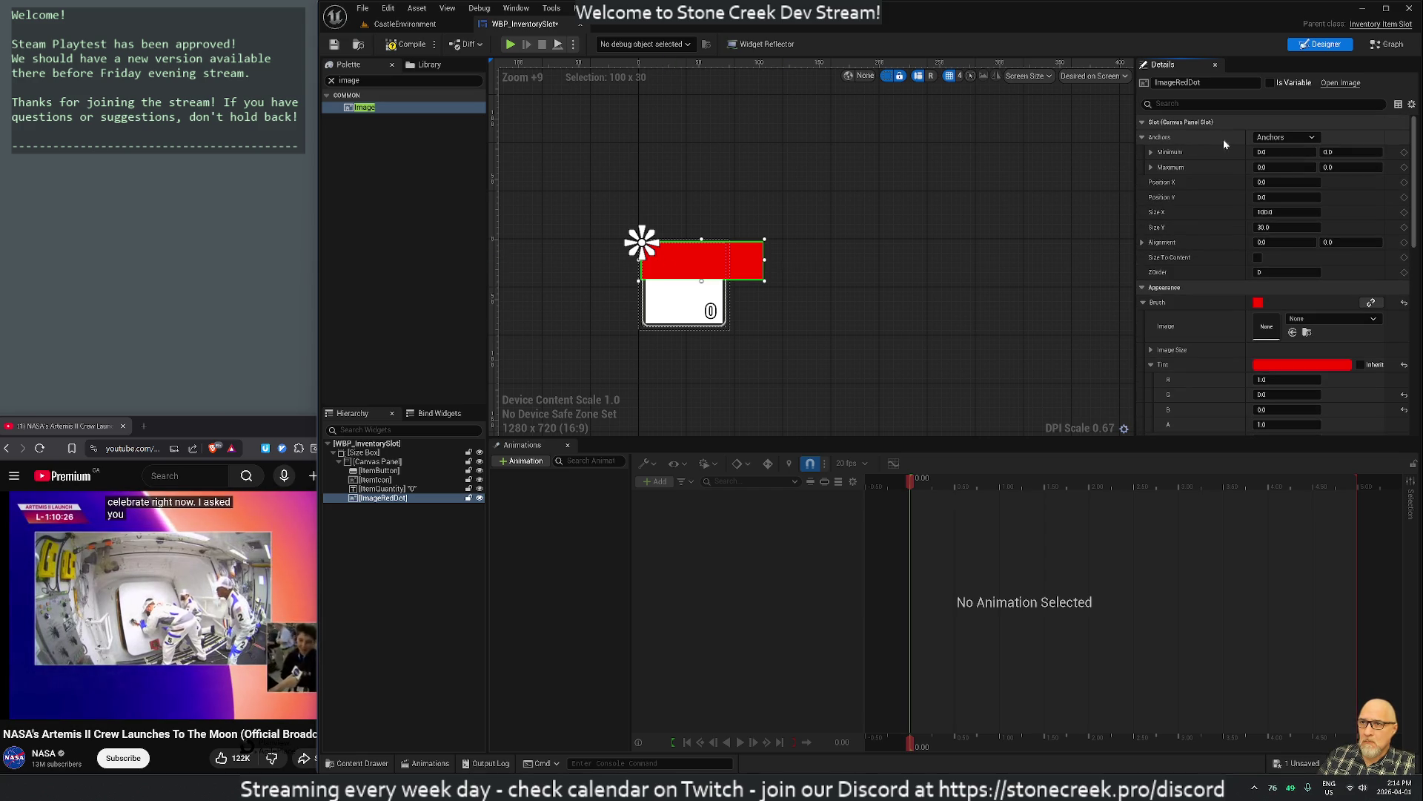
# Anchor the dot bottom-left, set Position Y 0, and make it 10×10
pyautogui.click(1286, 137)
pyautogui.click(1272, 242)
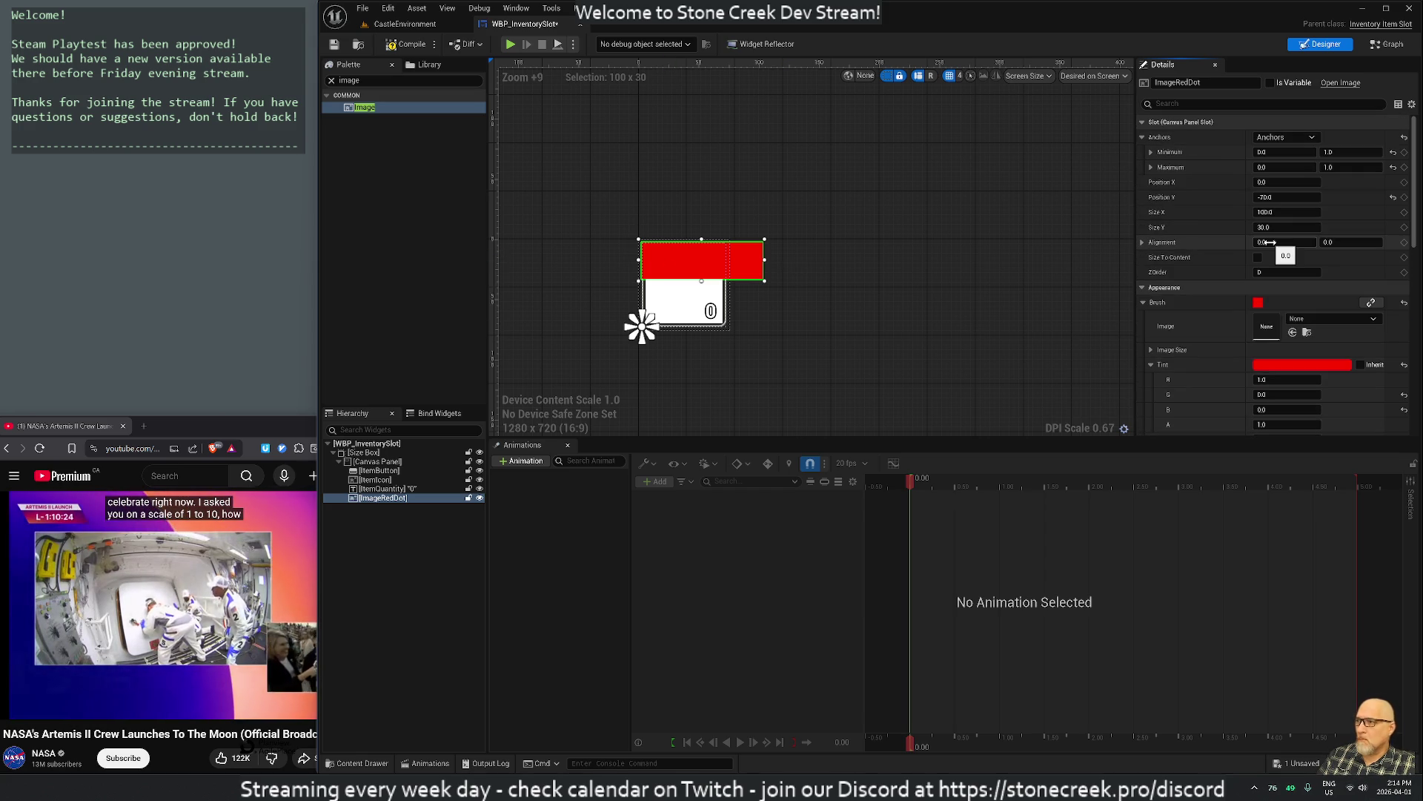
pyautogui.click(1281, 197)
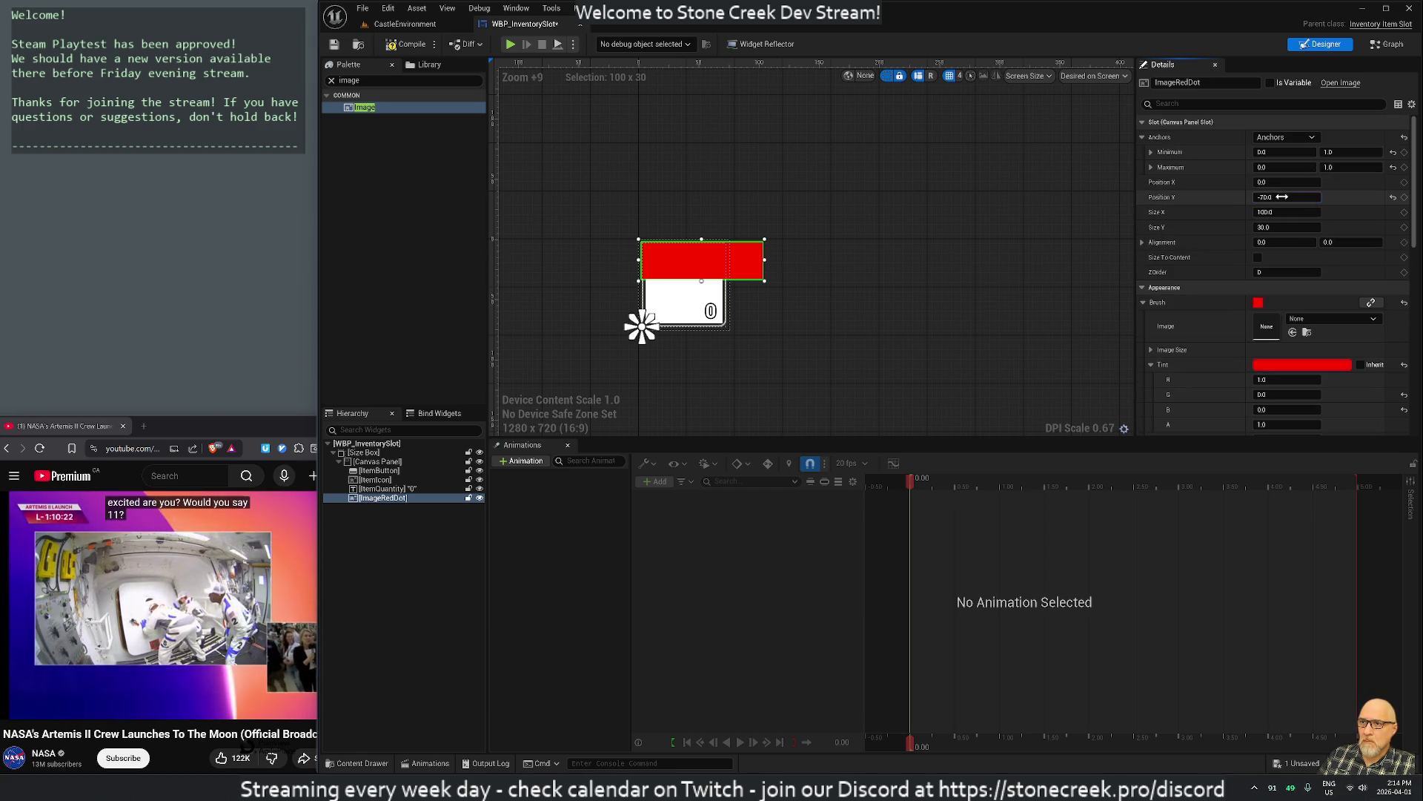
pyautogui.write('0')
pyautogui.press('Return')
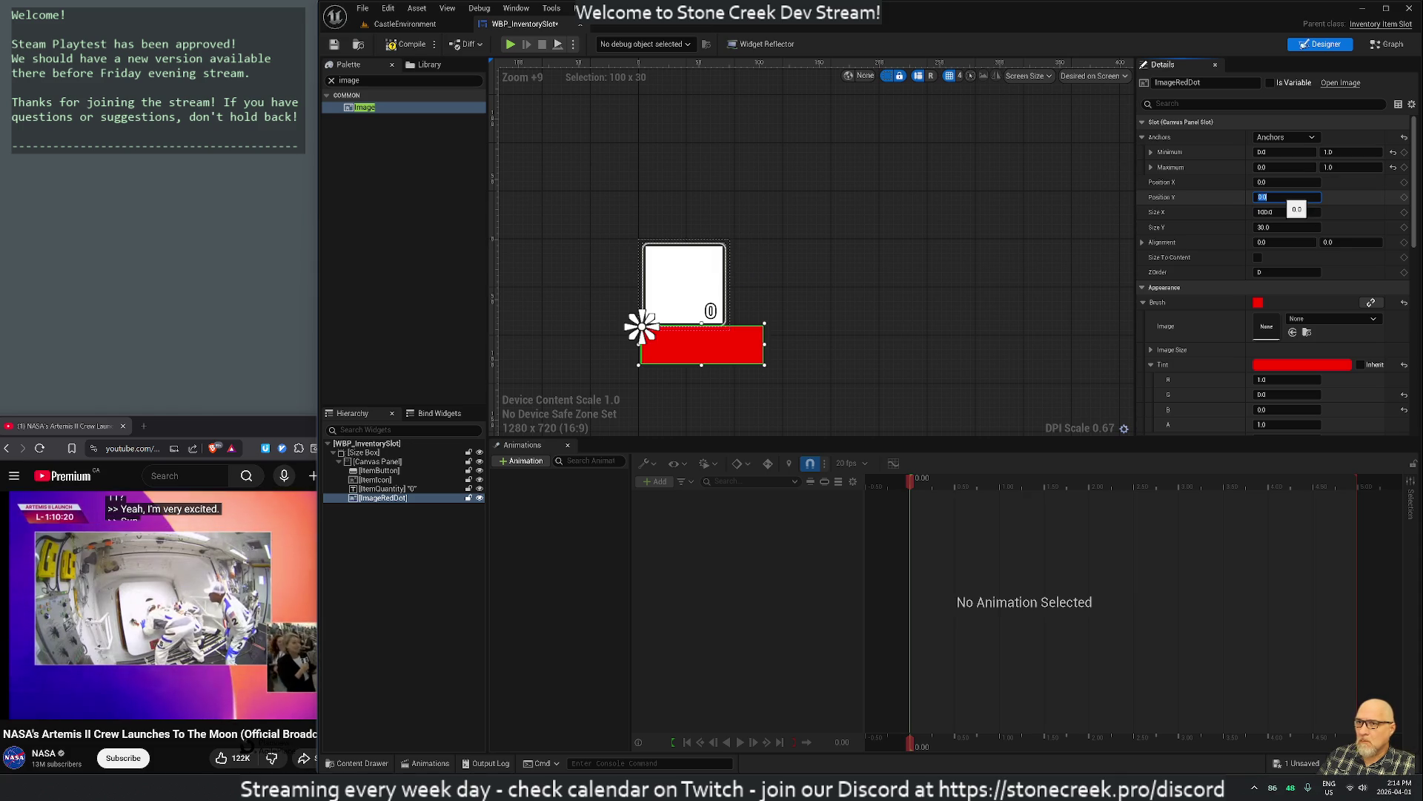
pyautogui.click(1282, 212)
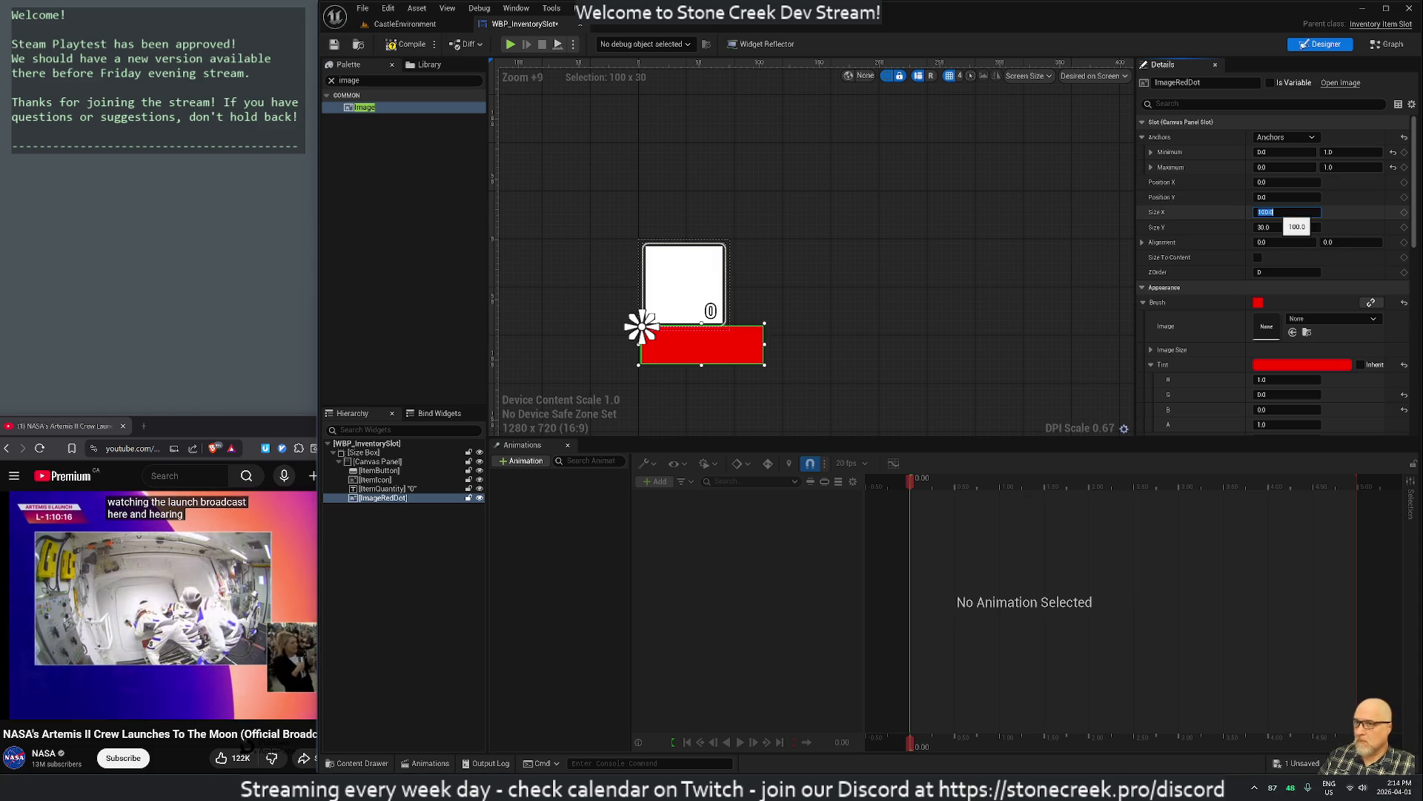
pyautogui.write('80')
pyautogui.press('Return')
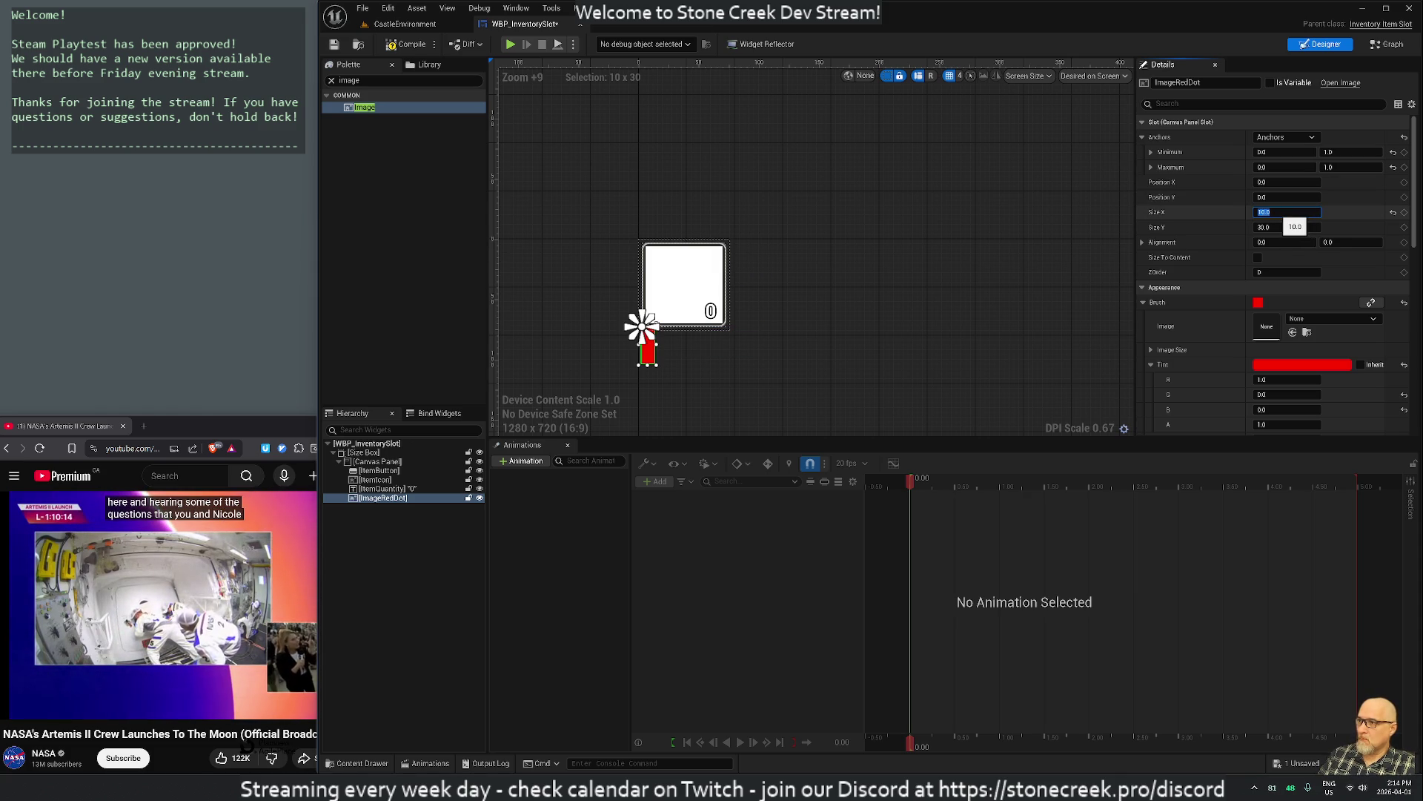
pyautogui.click(1276, 227)
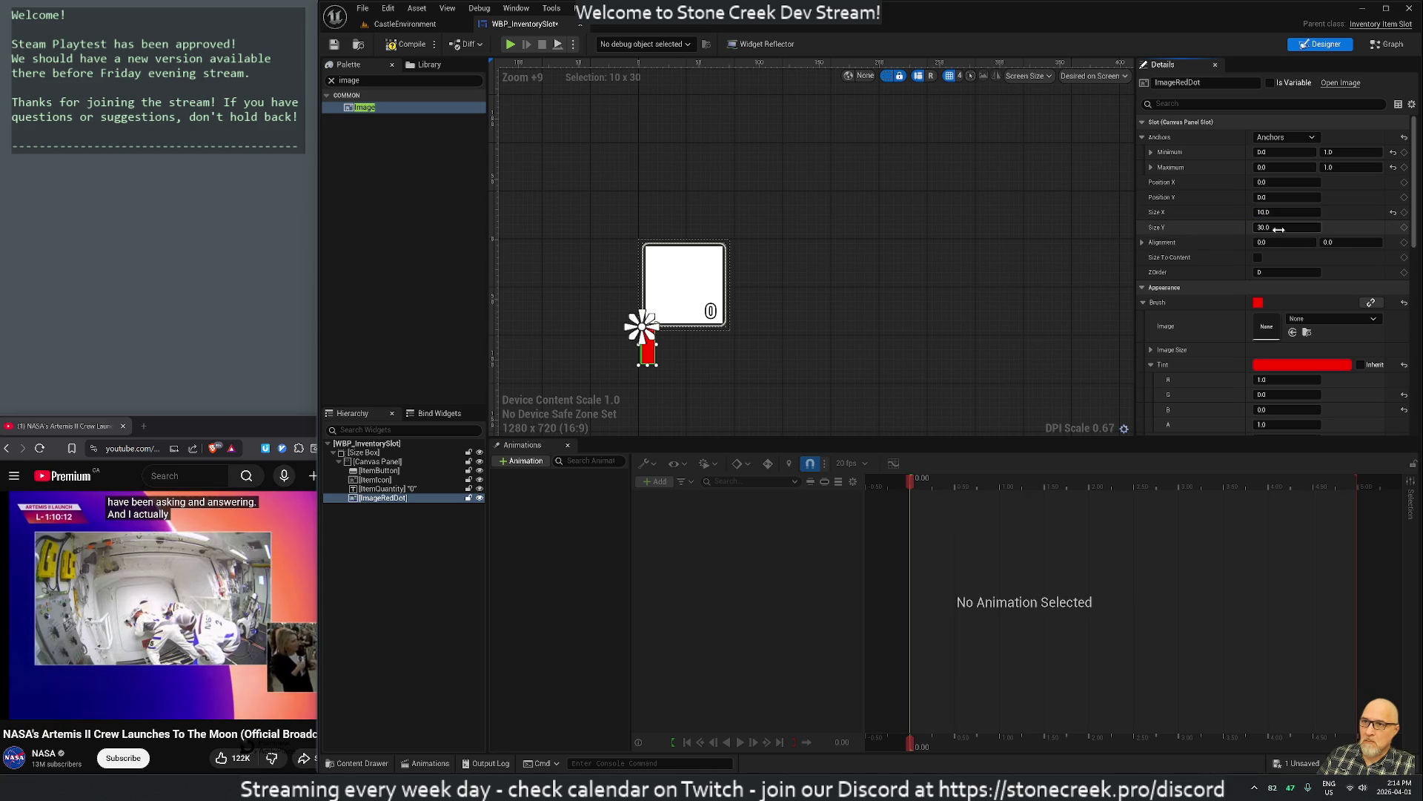
pyautogui.write('10')
pyautogui.press('Return')
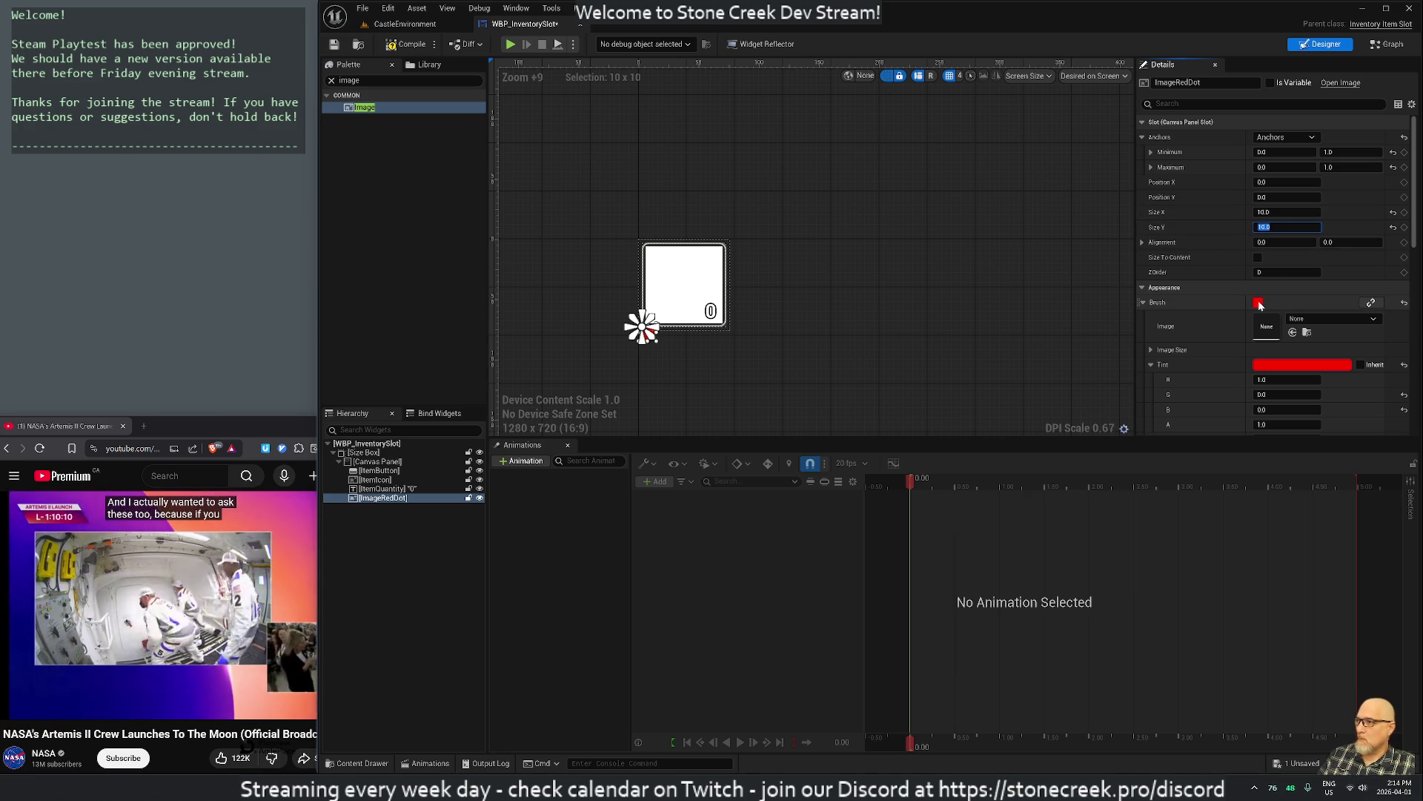
# Re-anchor the dot top-left and place it at Position X 10, Y 8
pyautogui.click(1275, 138)
pyautogui.click(1273, 148)
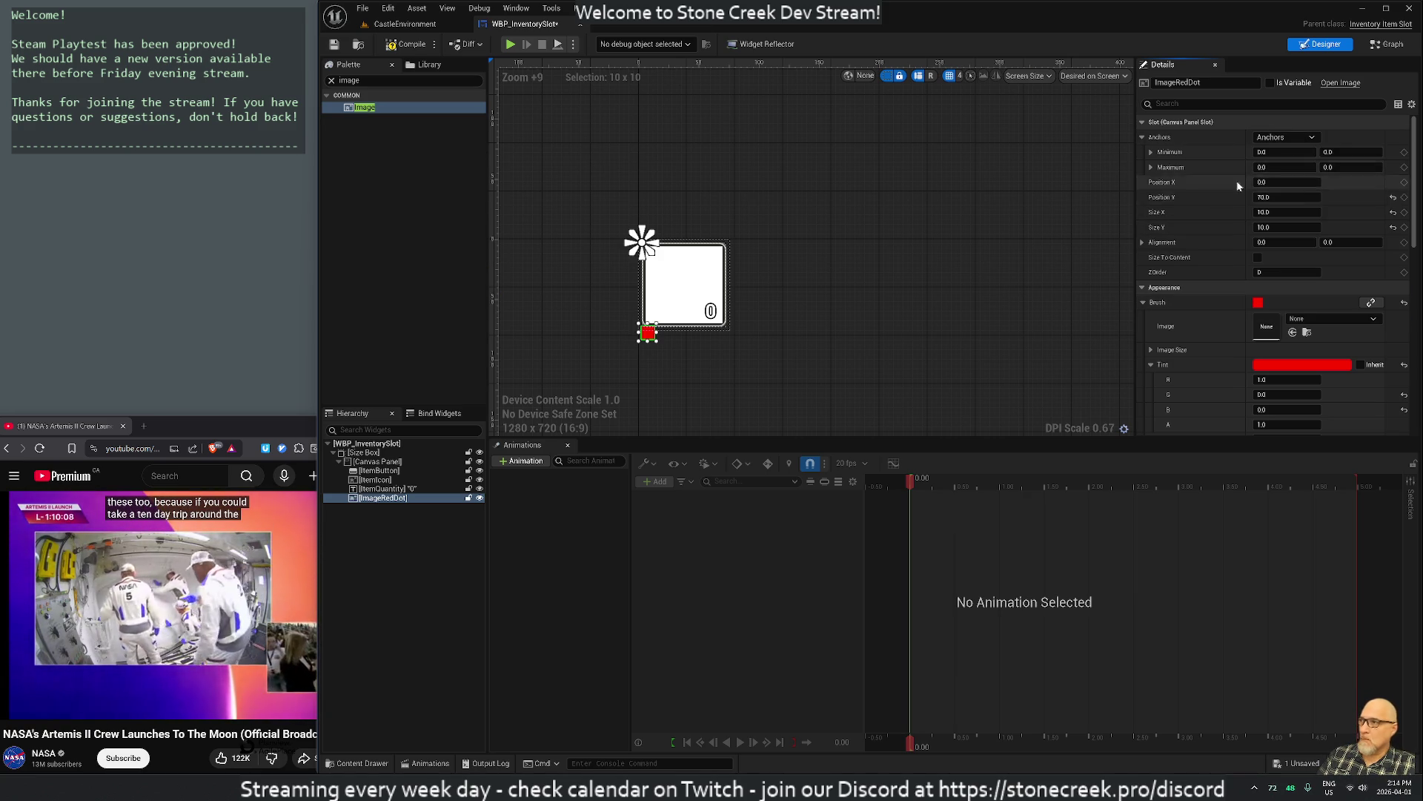
pyautogui.click(1284, 197)
pyautogui.write('0')
pyautogui.press('Return')
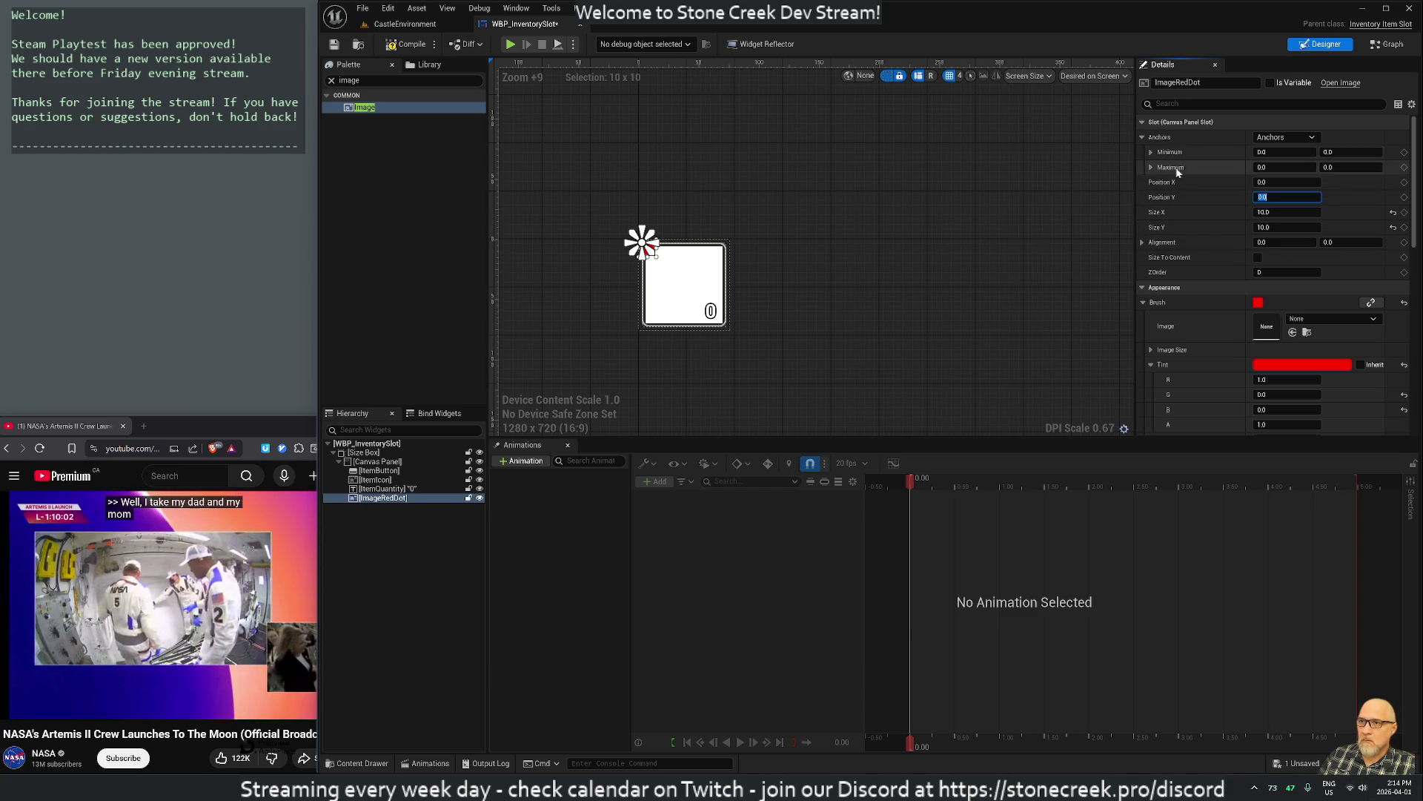
pyautogui.click(1271, 183)
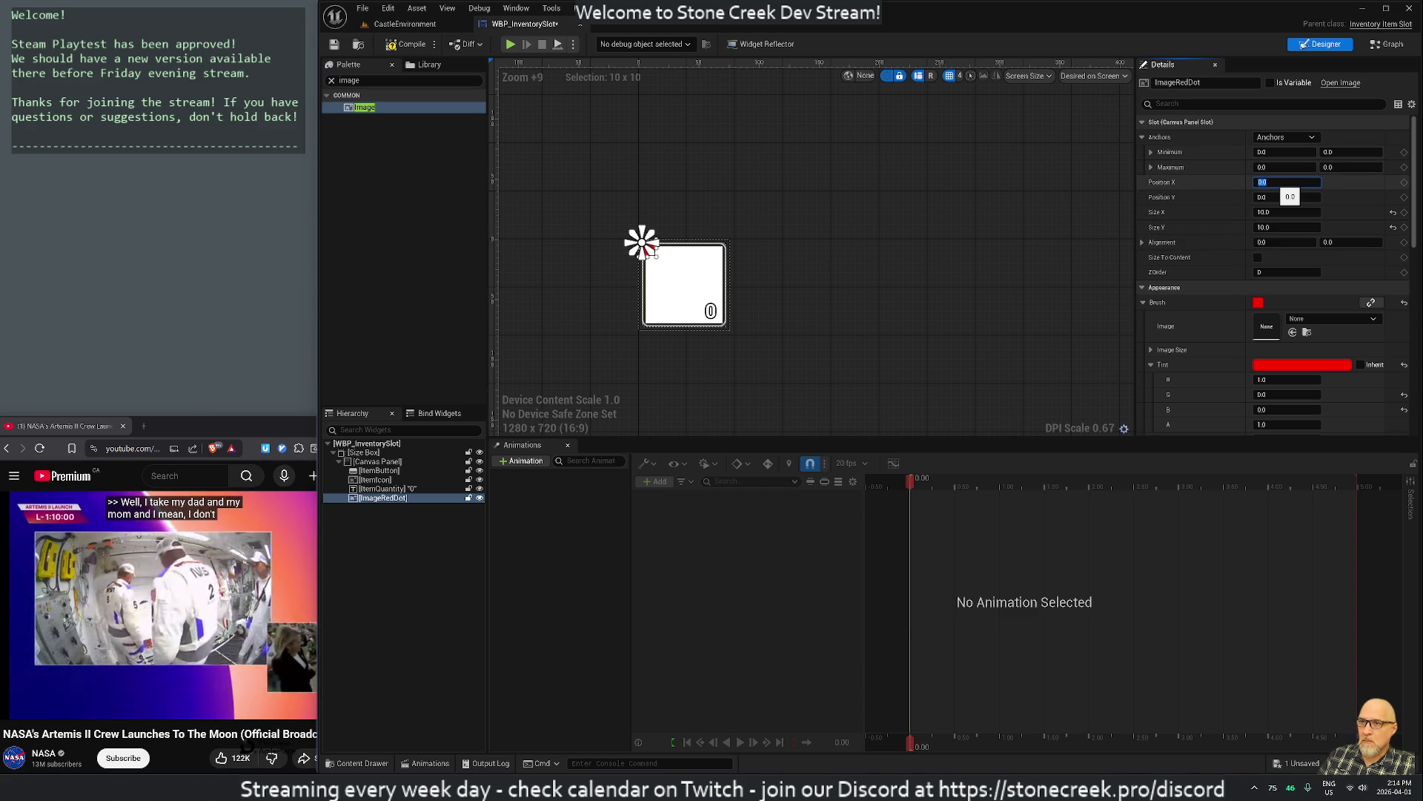
pyautogui.write('20')
pyautogui.press('Return')
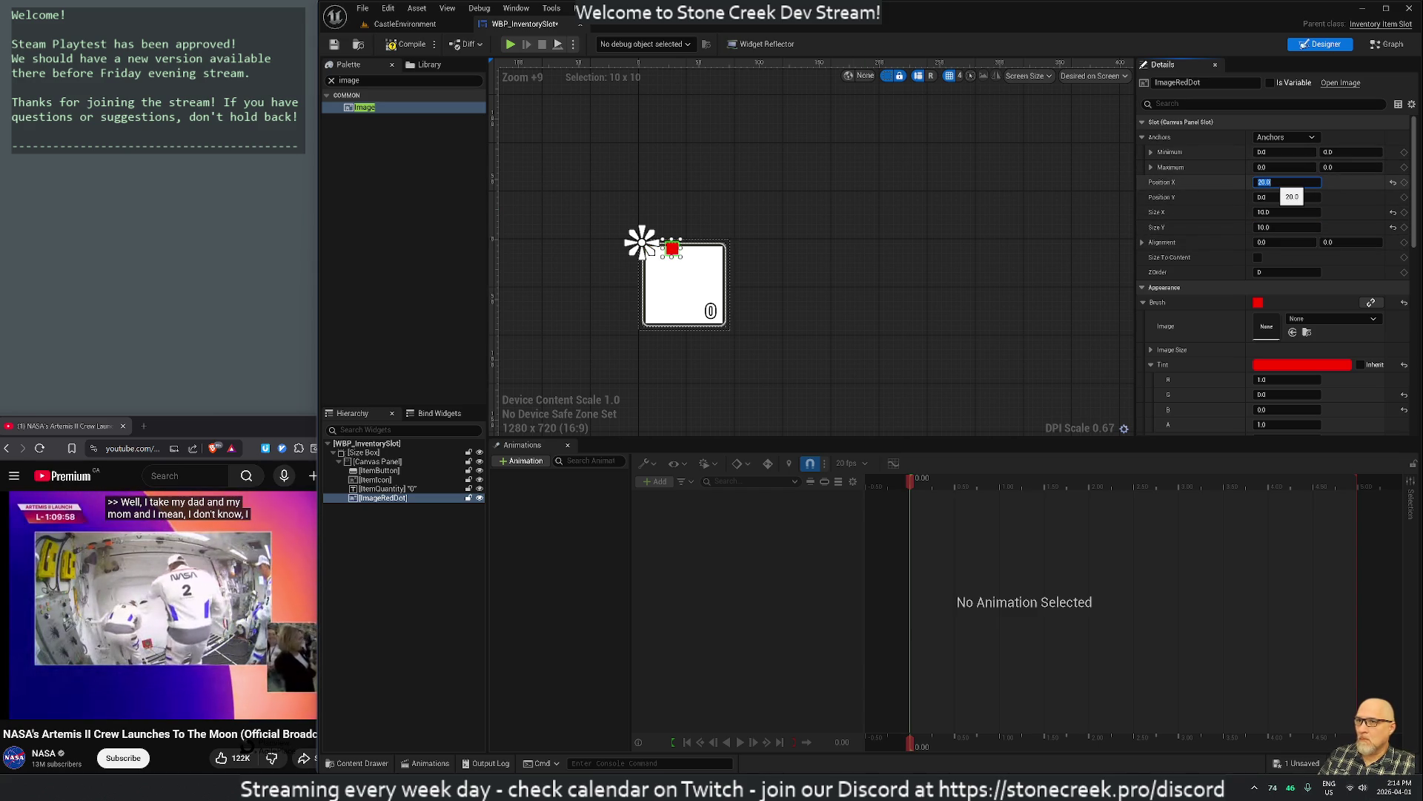
pyautogui.press('Return')
pyautogui.write('8')
pyautogui.press('Return')
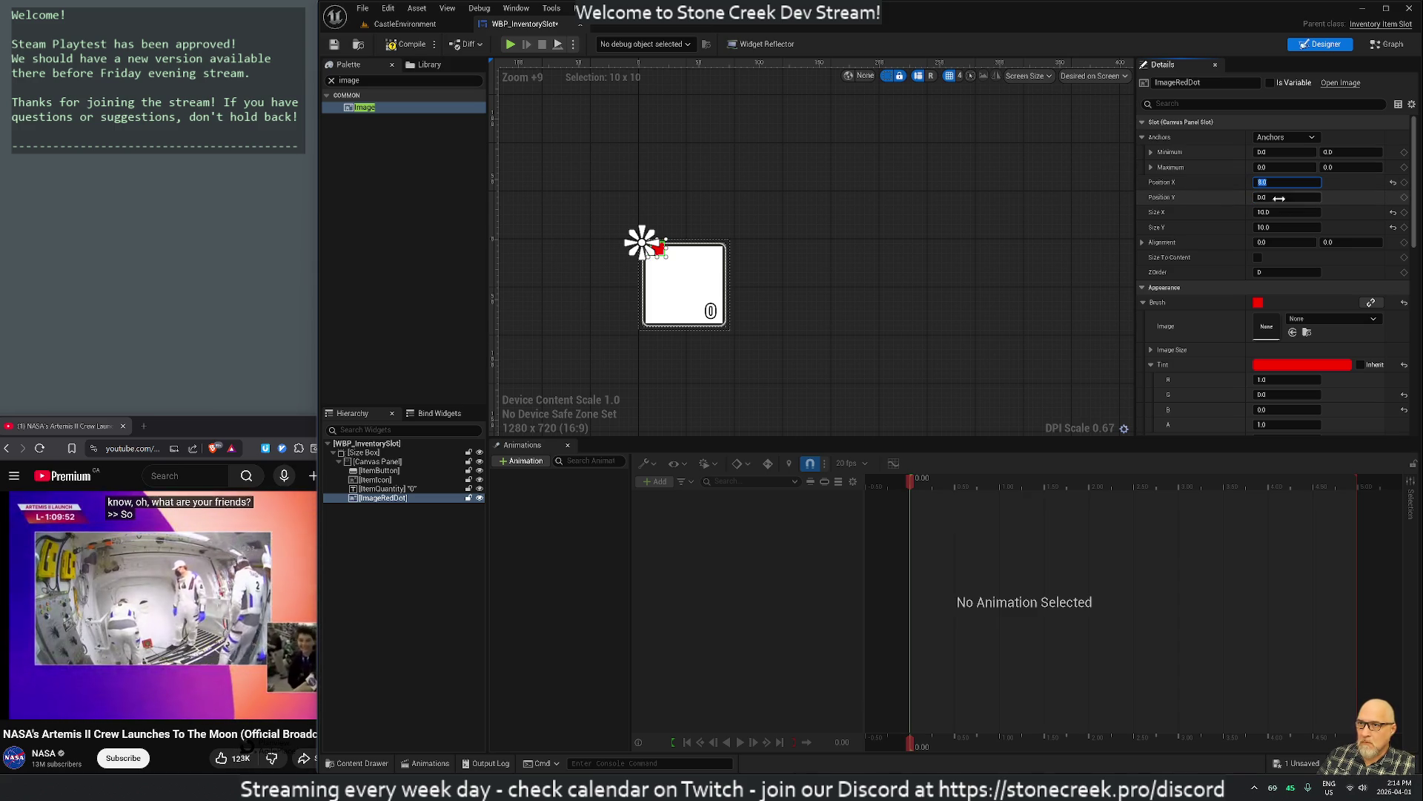
pyautogui.click(1280, 198)
pyautogui.write('8')
pyautogui.press('Return')
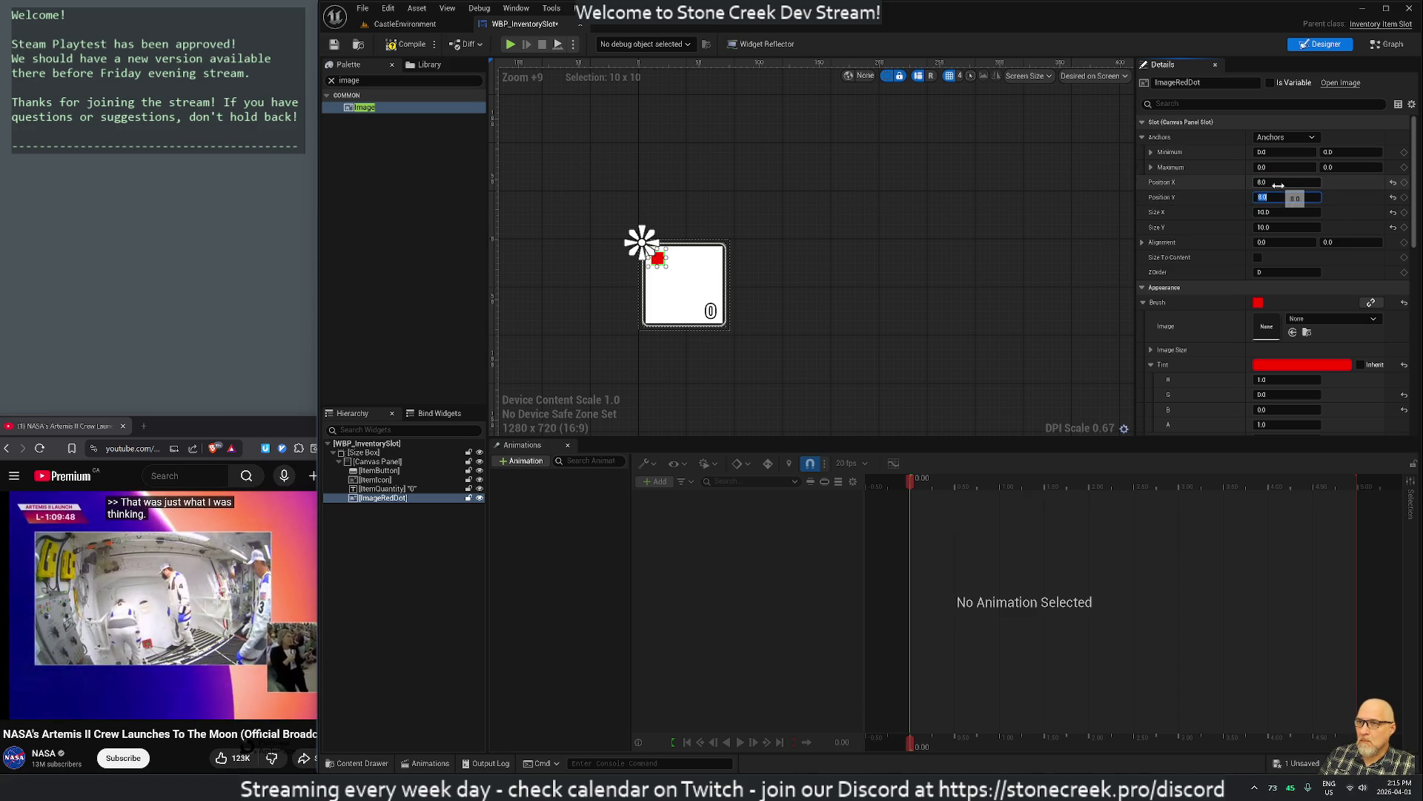
pyautogui.click(1272, 140)
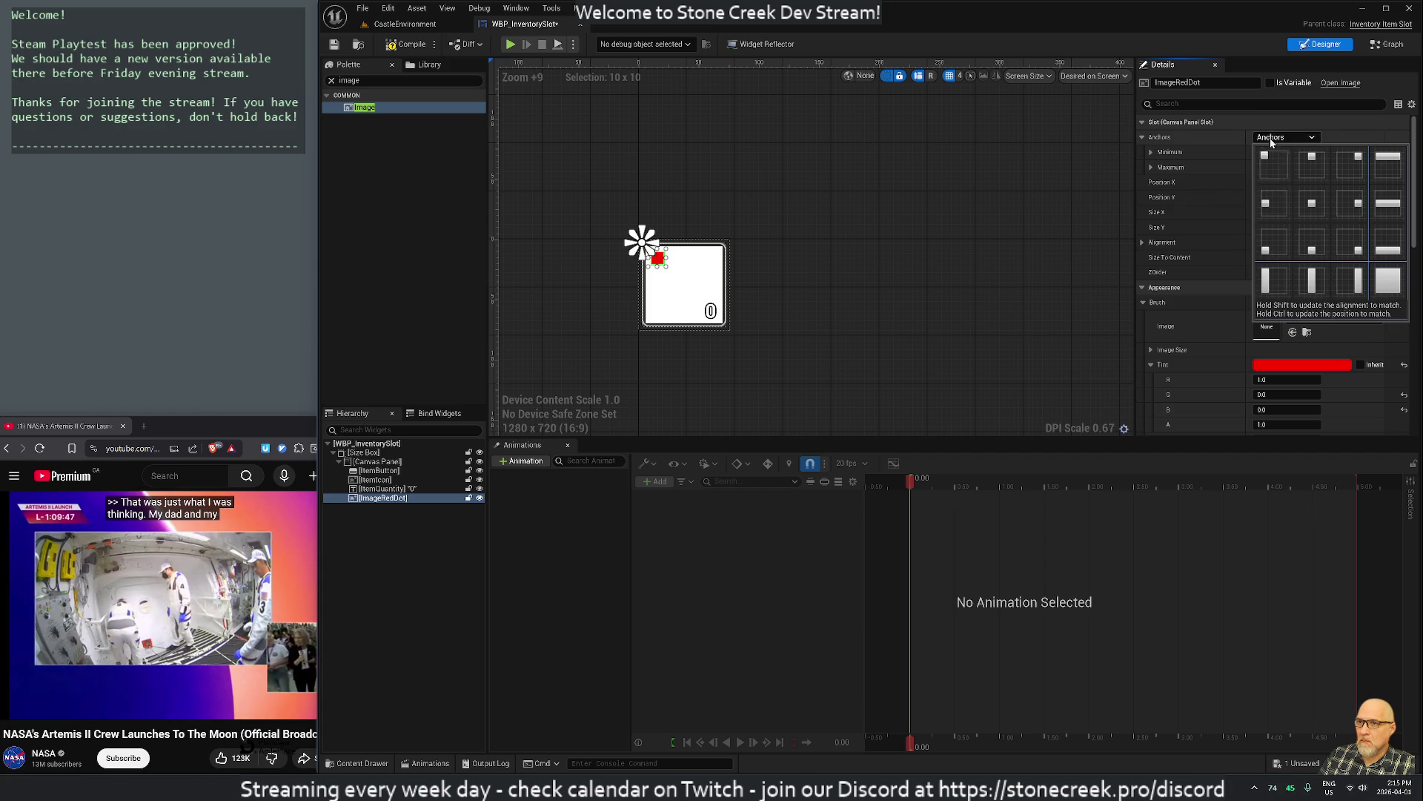
# Apply the bottom-left anchor preset to the red dot and try a Position Y of about -18 to -20
pyautogui.click(1278, 248)
pyautogui.click(1275, 197)
pyautogui.write('0')
pyautogui.press('Return')
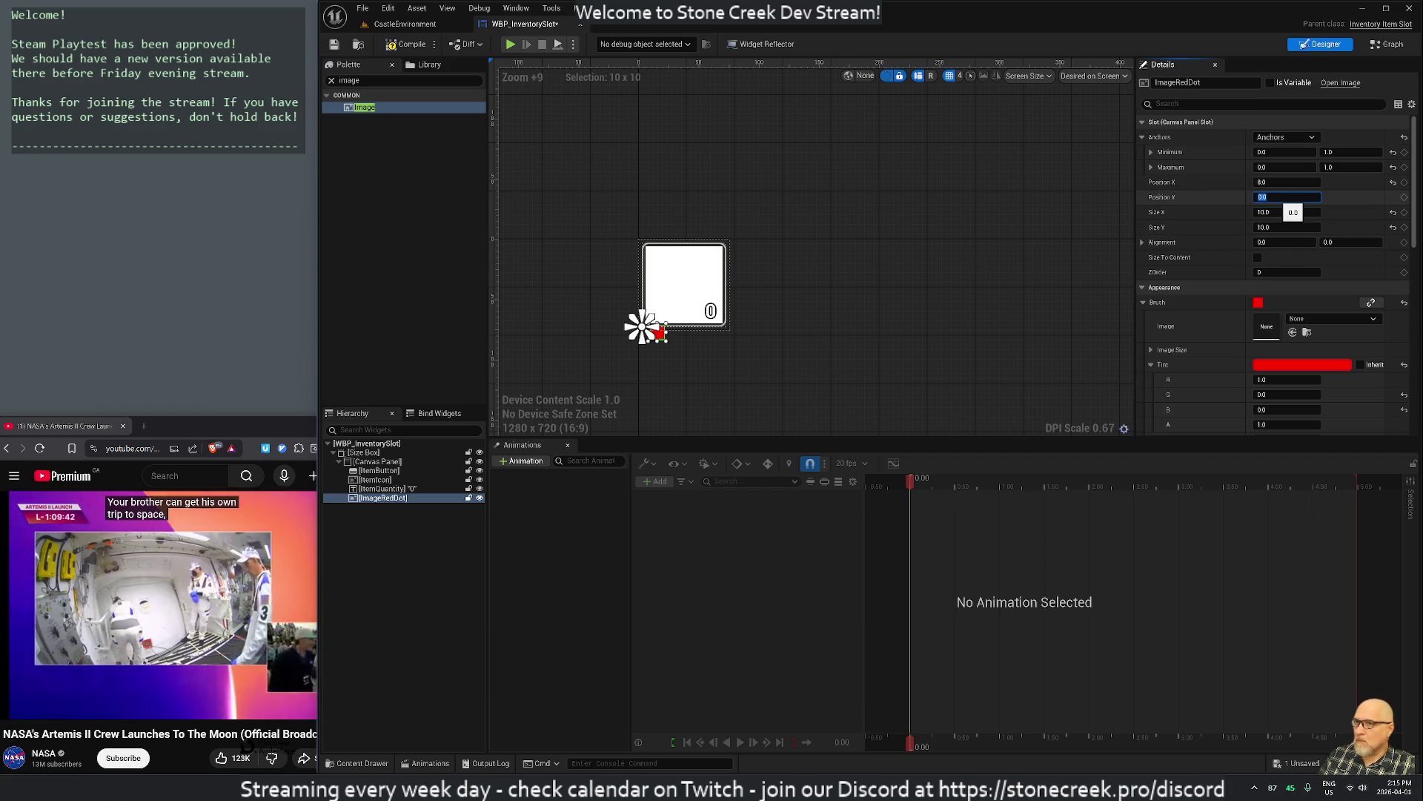
pyautogui.write('20')
pyautogui.press('Return')
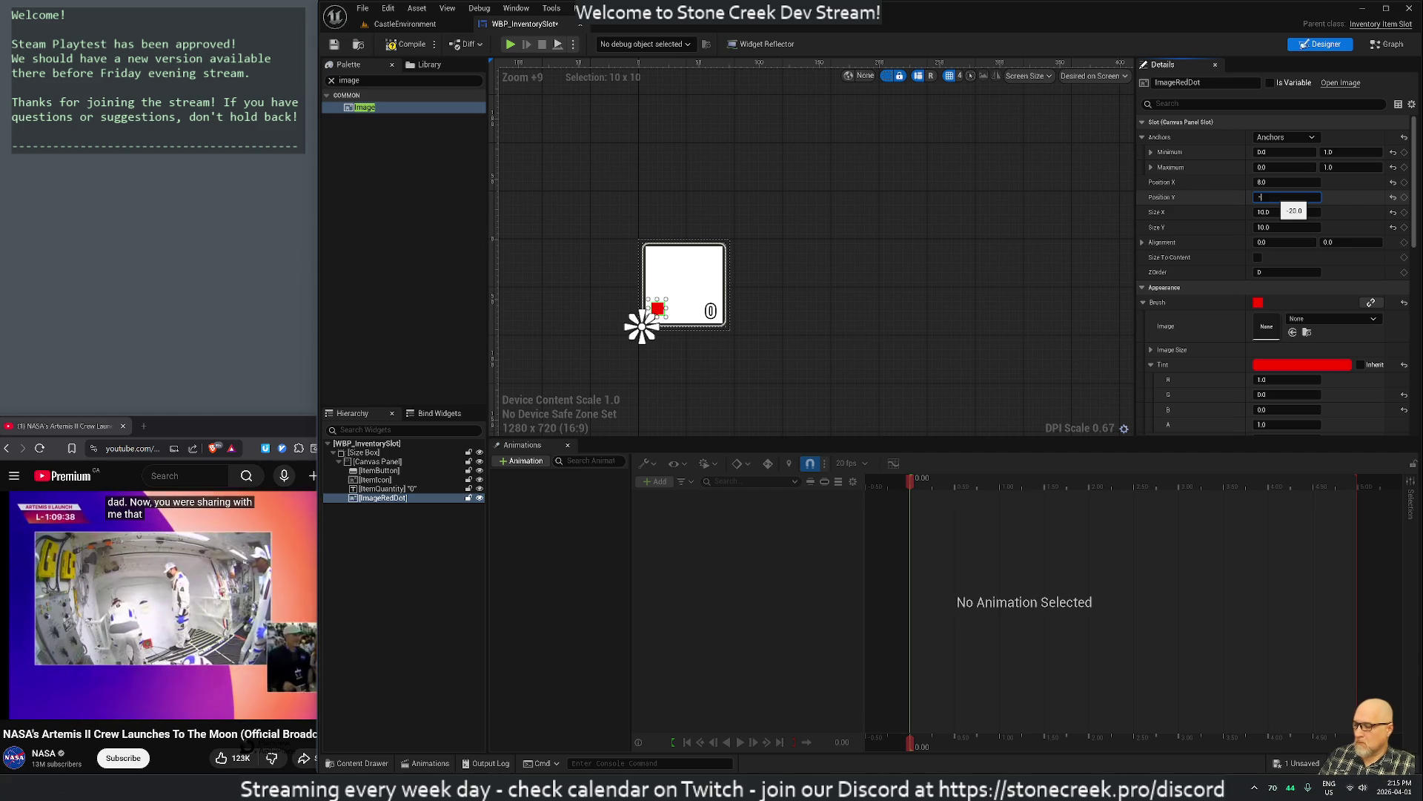
pyautogui.write('10.0')
pyautogui.press('Return')
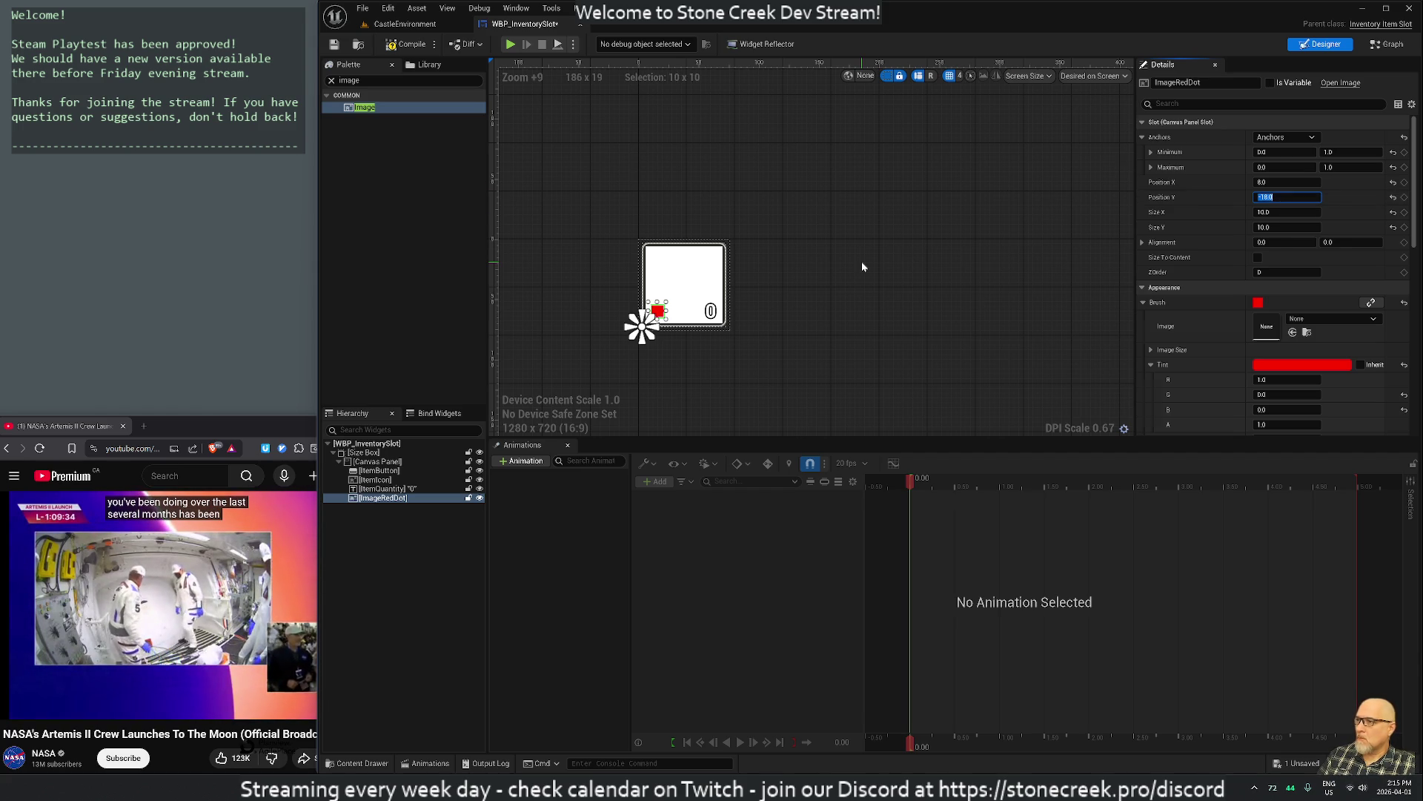
pyautogui.click(862, 267)
# Reselect the red dot and settle its Position Y near -17
pyautogui.click(658, 311)
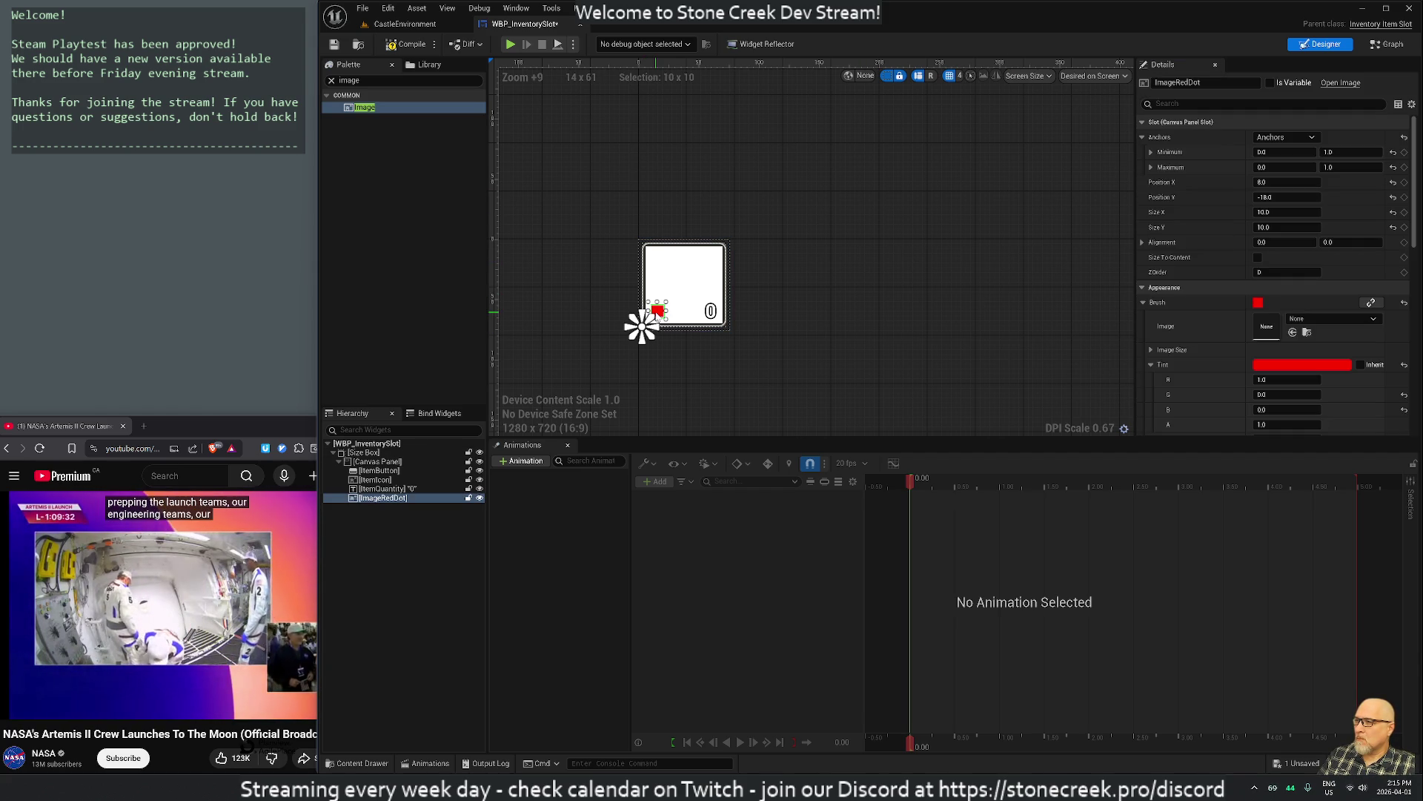
pyautogui.click(1286, 198)
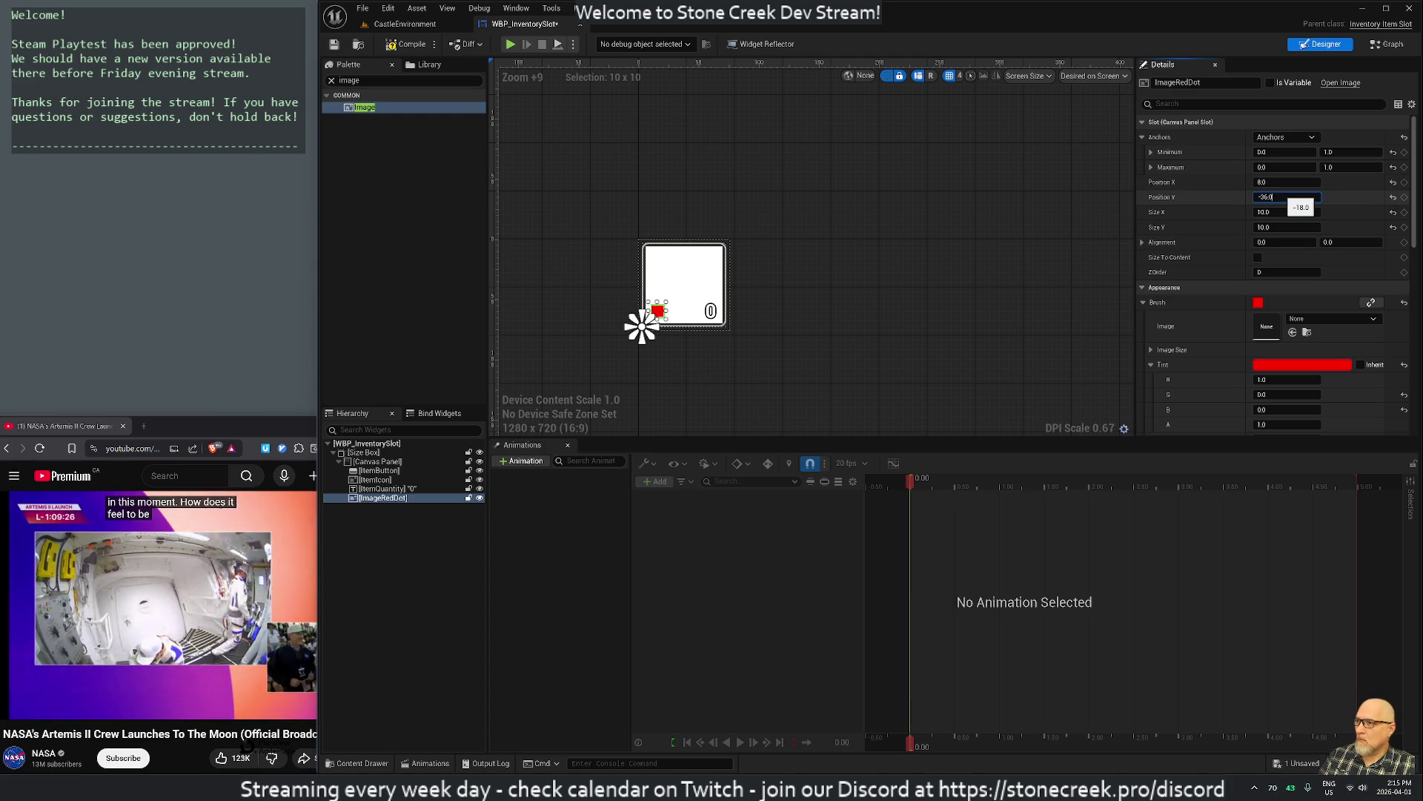
pyautogui.press('Return')
pyautogui.write('-17.0')
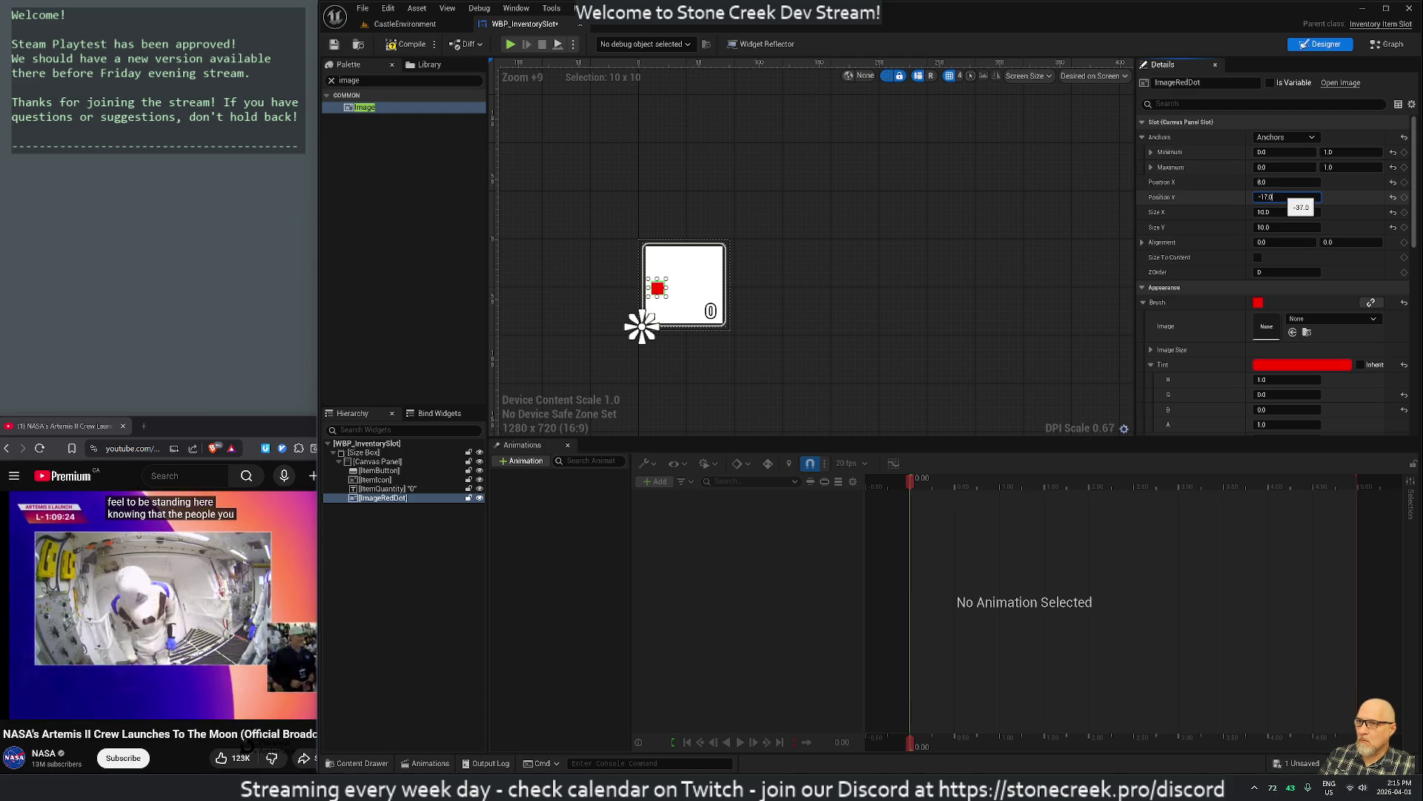
pyautogui.press('Return')
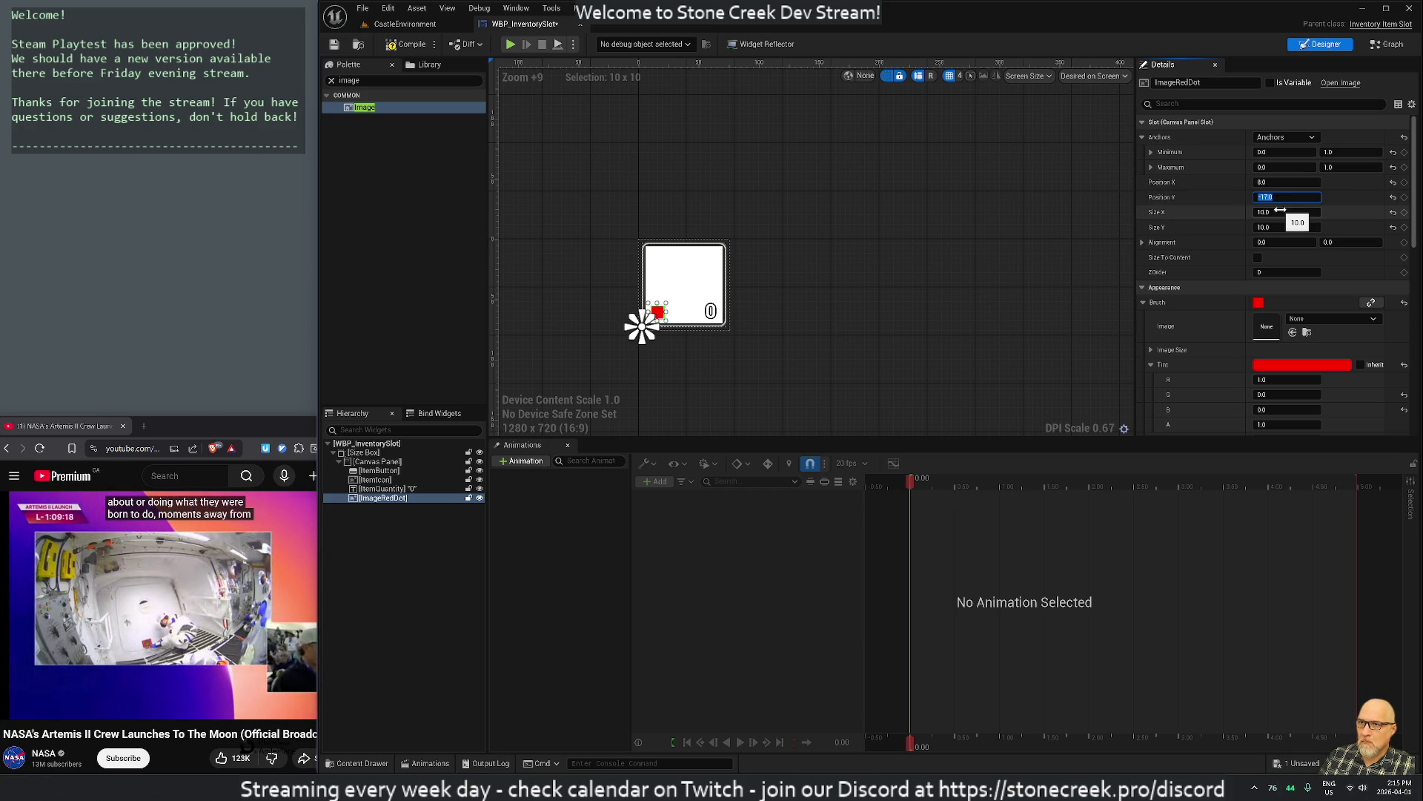
# Resize the red dot to 7 x 7 and preview it in the slot
pyautogui.click(1281, 211)
pyautogui.write('8.0')
pyautogui.click(1285, 227)
pyautogui.write('9.0')
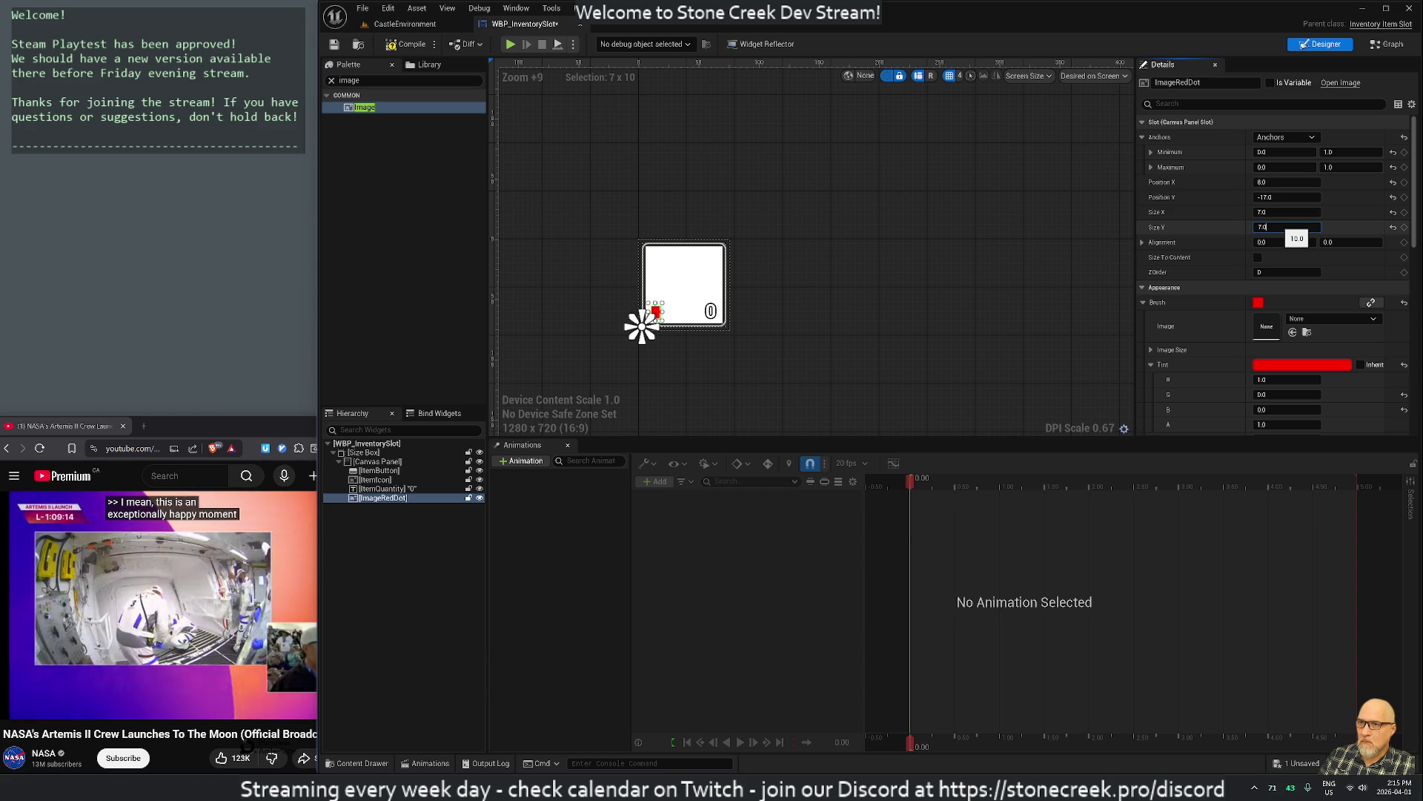
pyautogui.press('Return')
pyautogui.click(1062, 284)
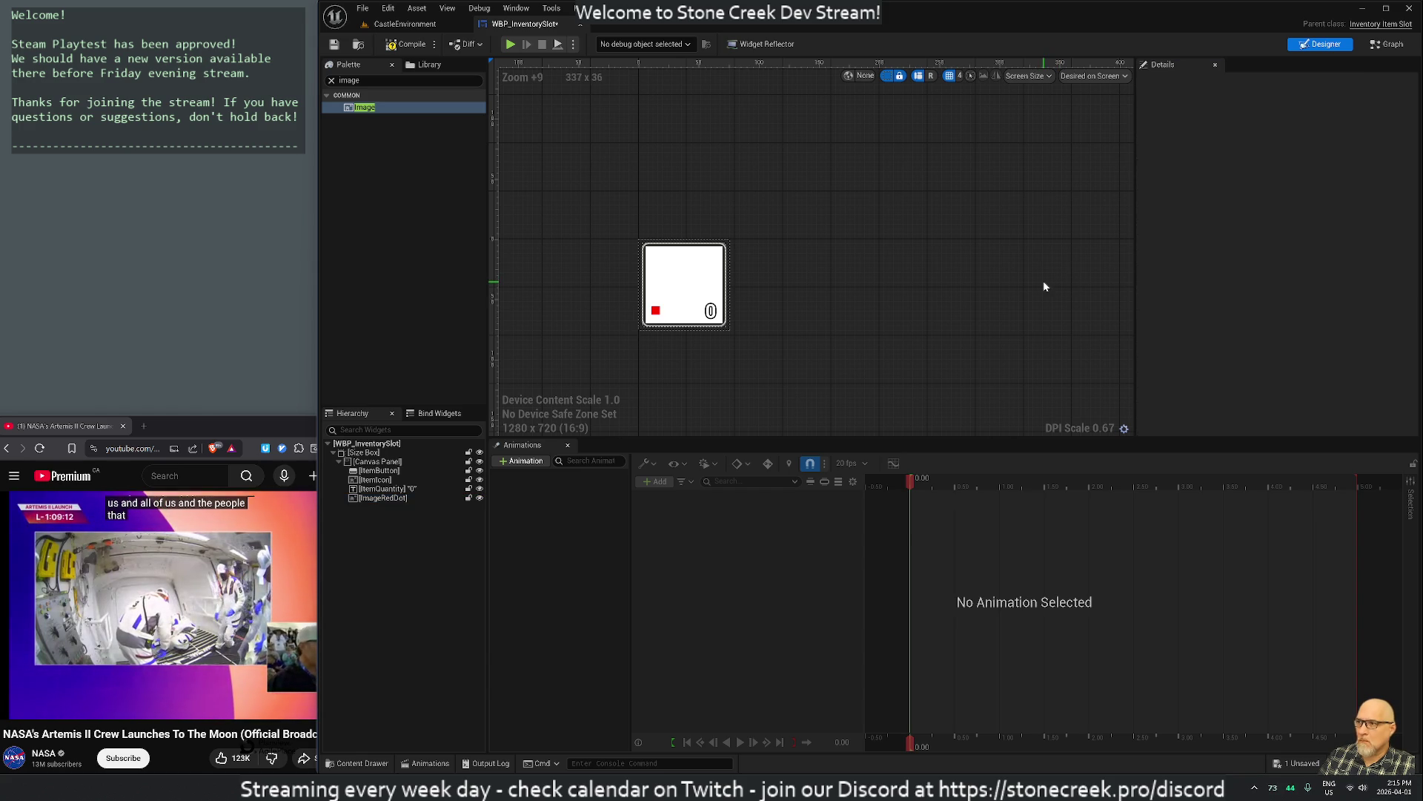
pyautogui.click(657, 310)
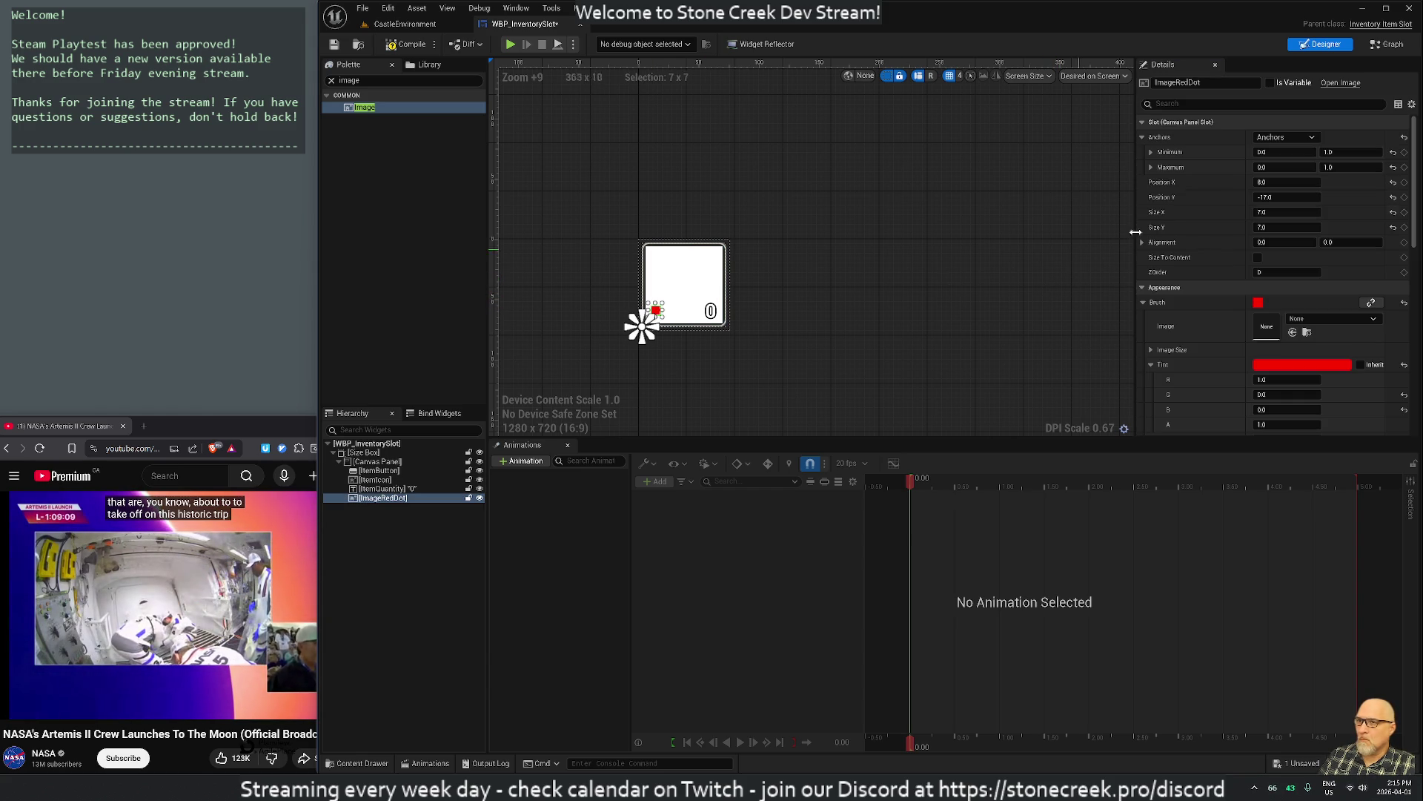
# Set the dot's Position Y to -13 and Position X to 7, then check the placement
pyautogui.click(1289, 197)
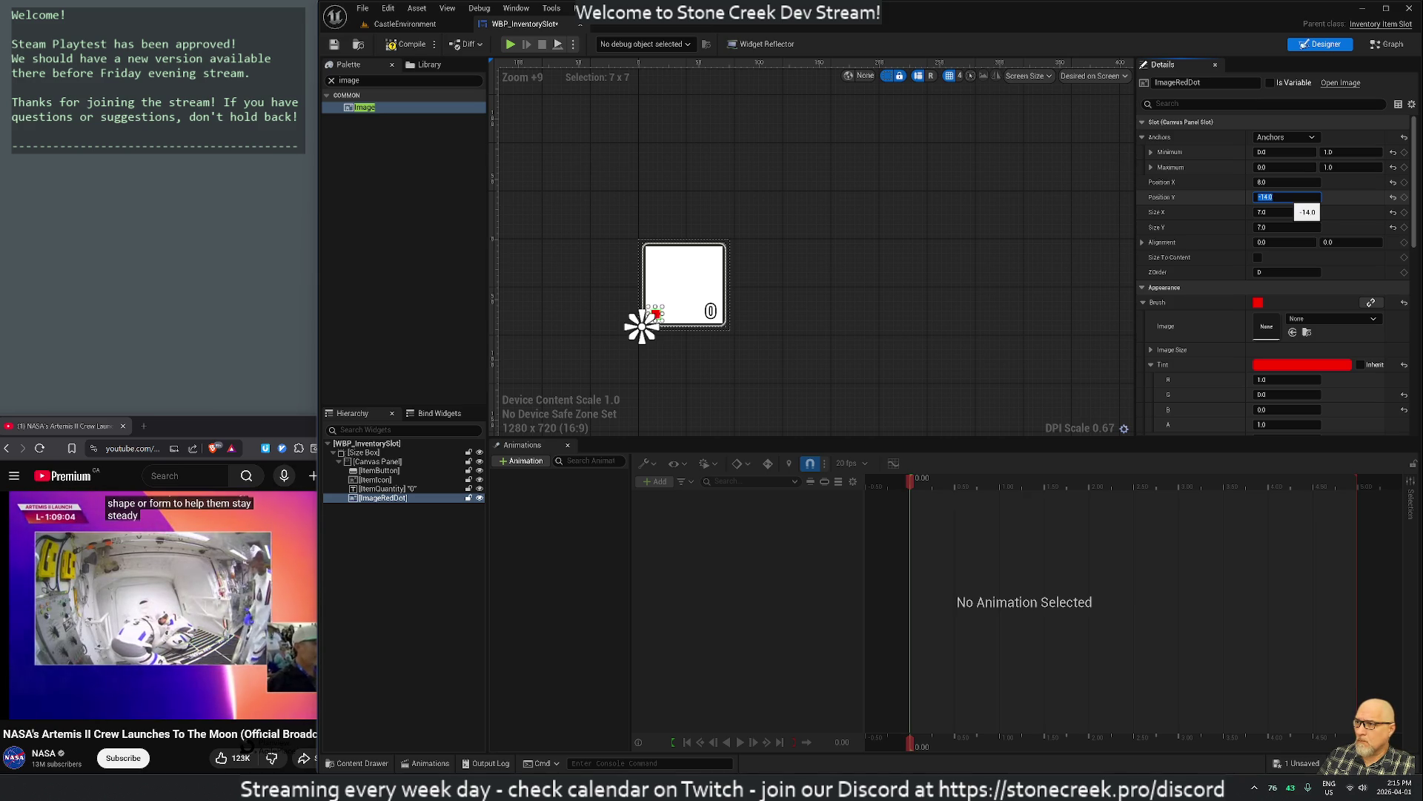
pyautogui.press('Return')
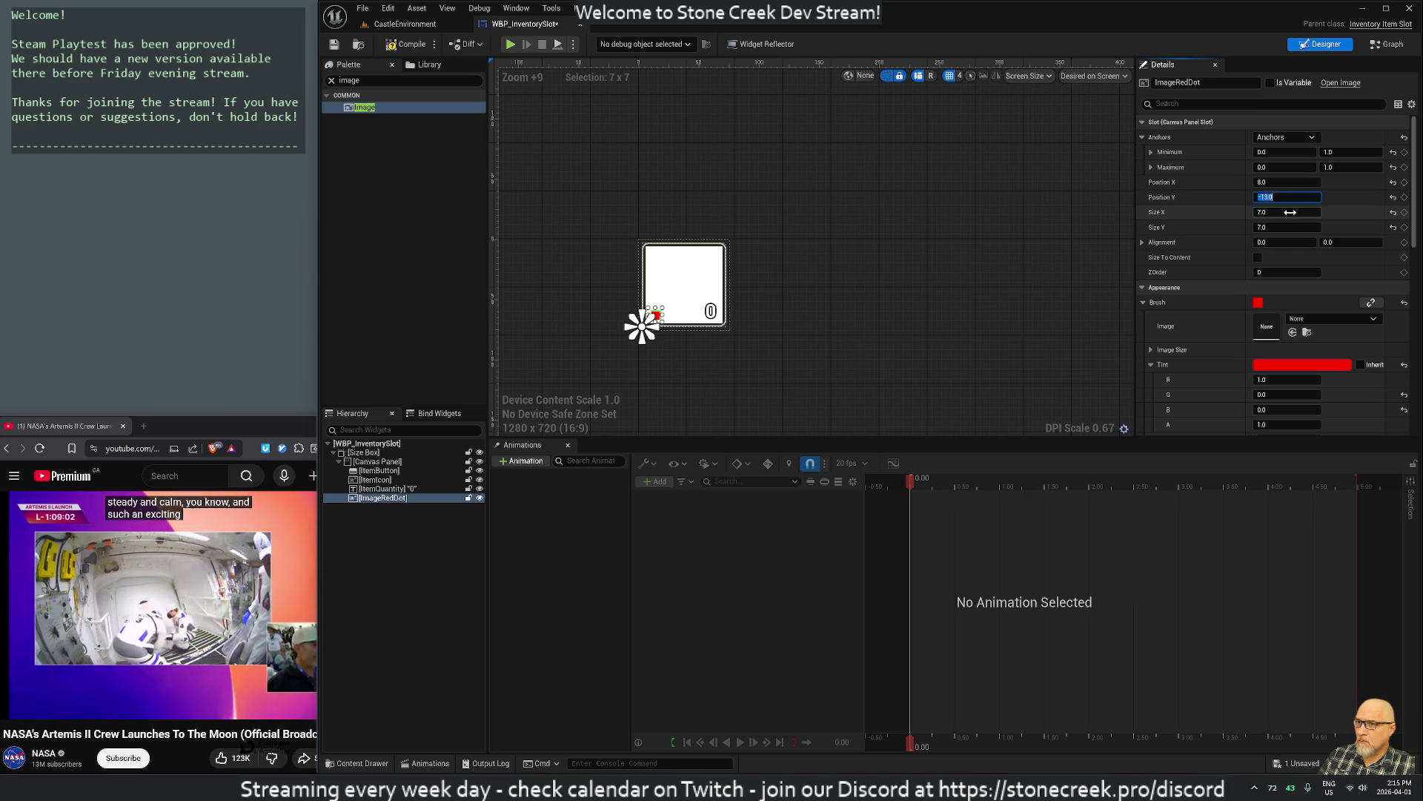
pyautogui.click(1274, 182)
pyautogui.write('9.0')
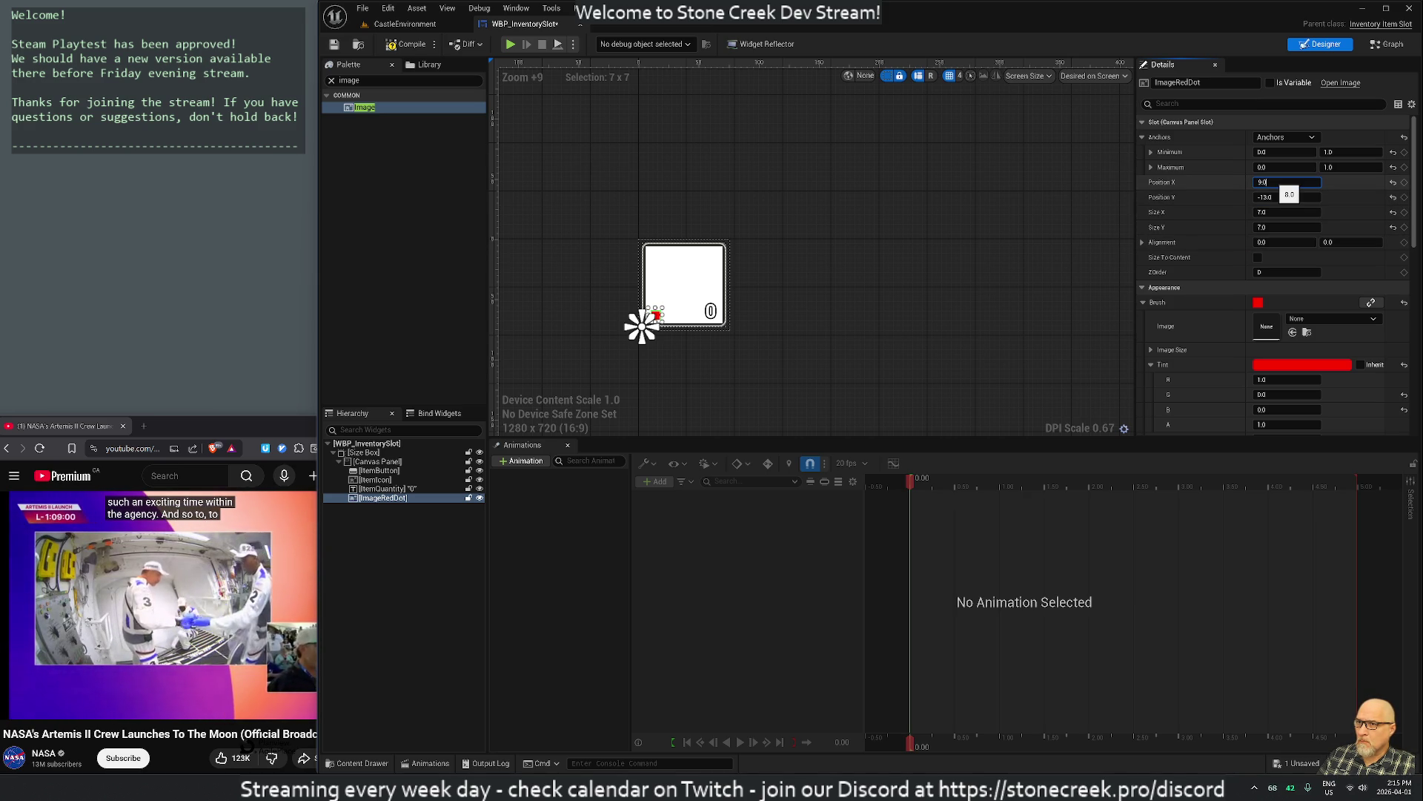
pyautogui.press('Return')
pyautogui.click(991, 288)
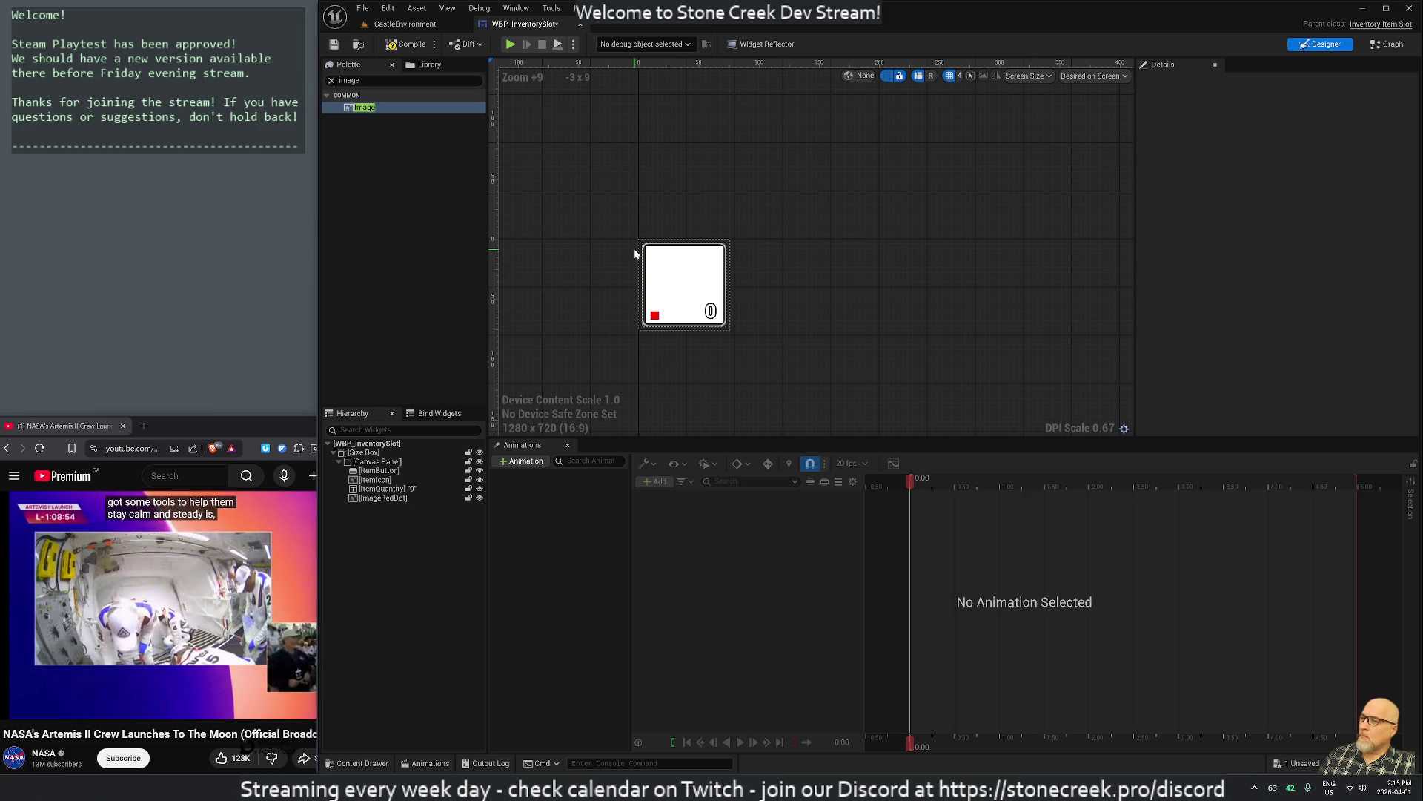
pyautogui.click(652, 316)
# Search the Details panel for 'round', 'curv' and 'bord', clear the search, and tick Is Variable on ImageRedDot
pyautogui.scroll(-3, 1261, 311)
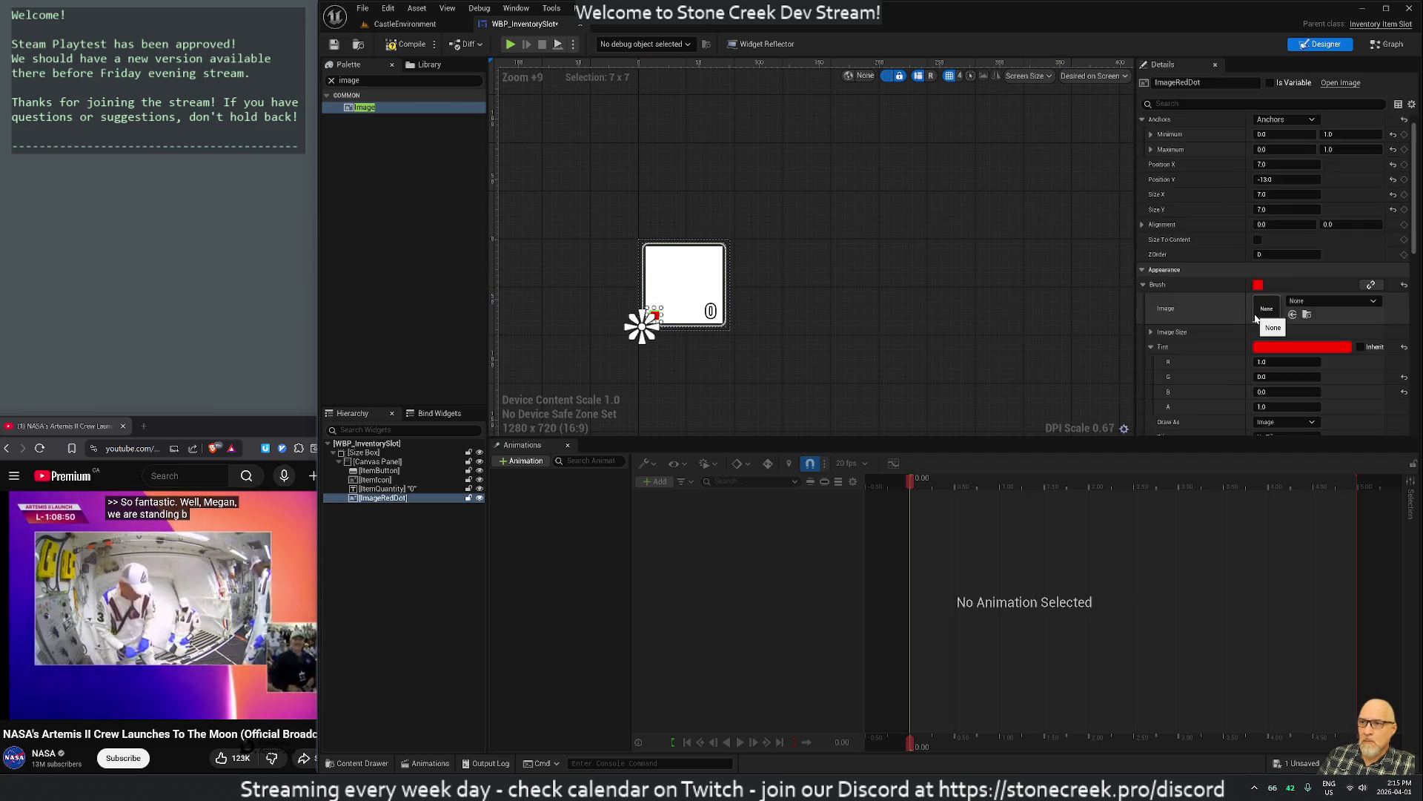
pyautogui.scroll(-5, 1254, 314)
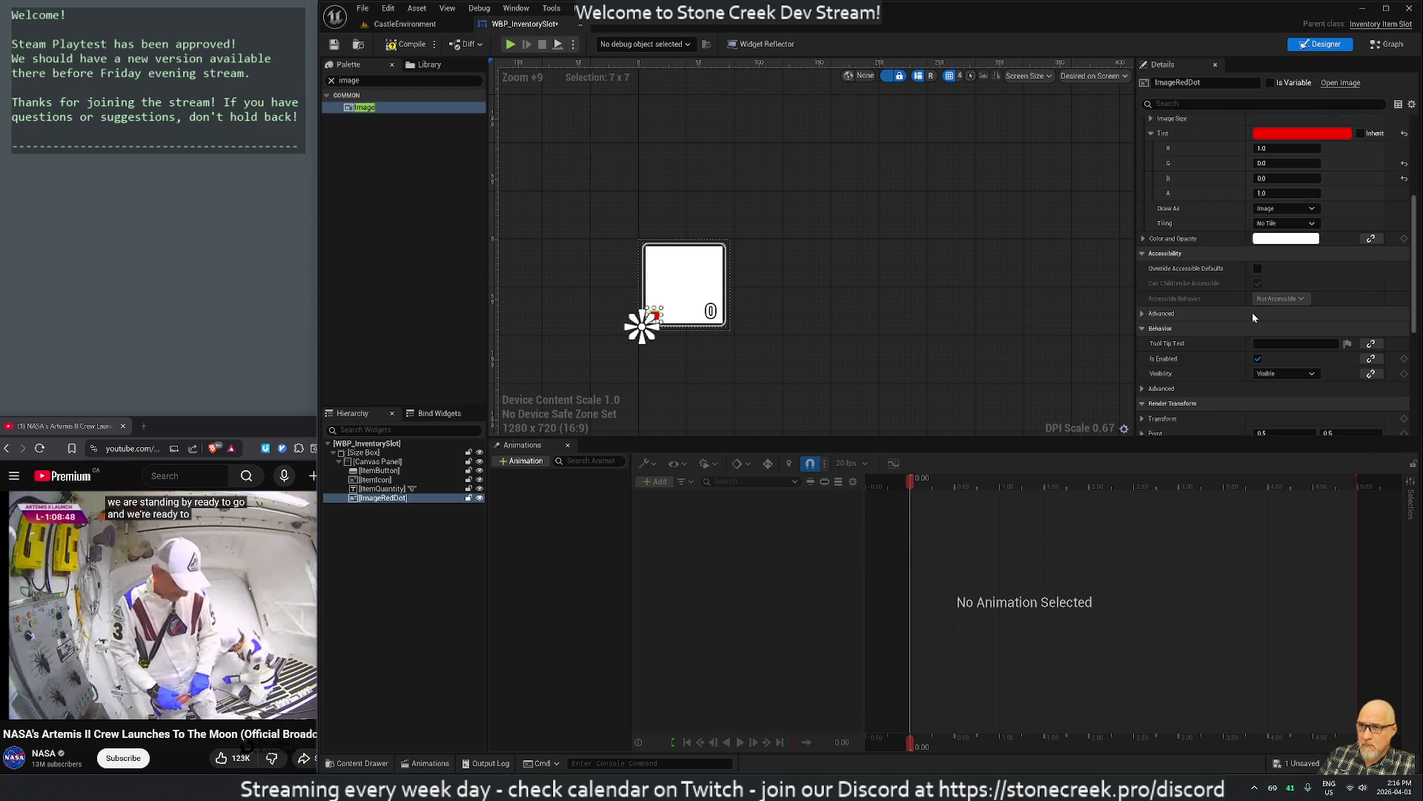
pyautogui.scroll(-5, 1252, 313)
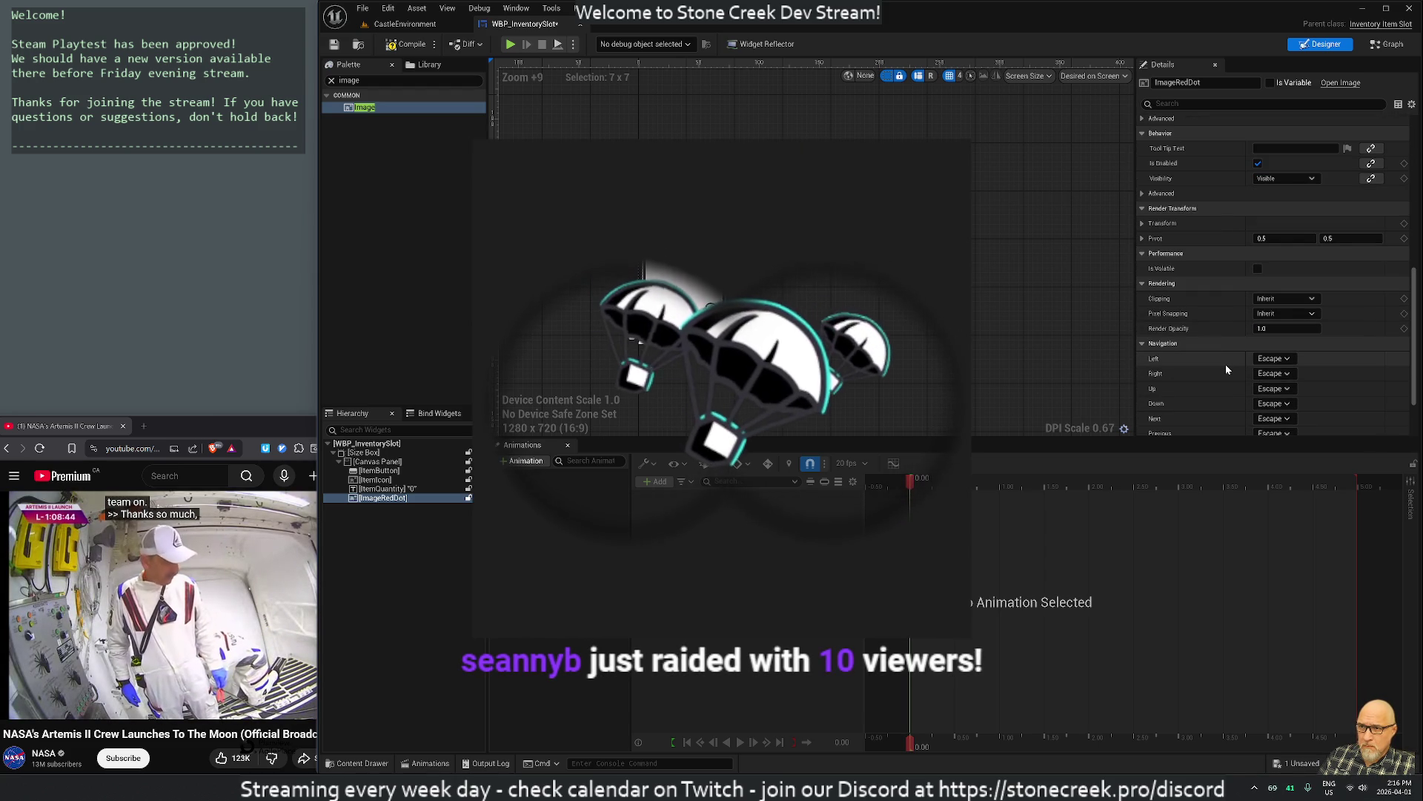
pyautogui.scroll(-2, 1226, 365)
pyautogui.scroll(-1, 1225, 364)
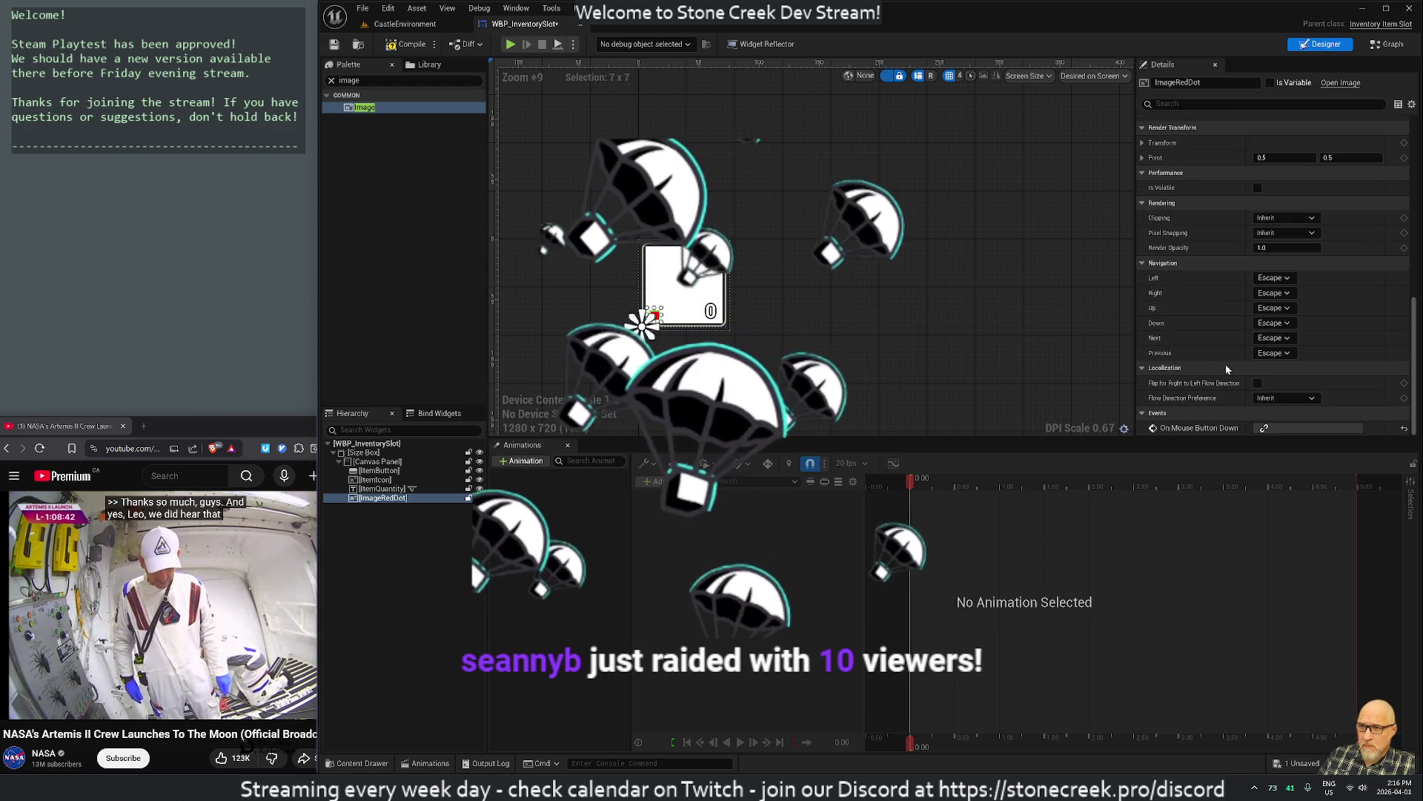
pyautogui.click(1173, 106)
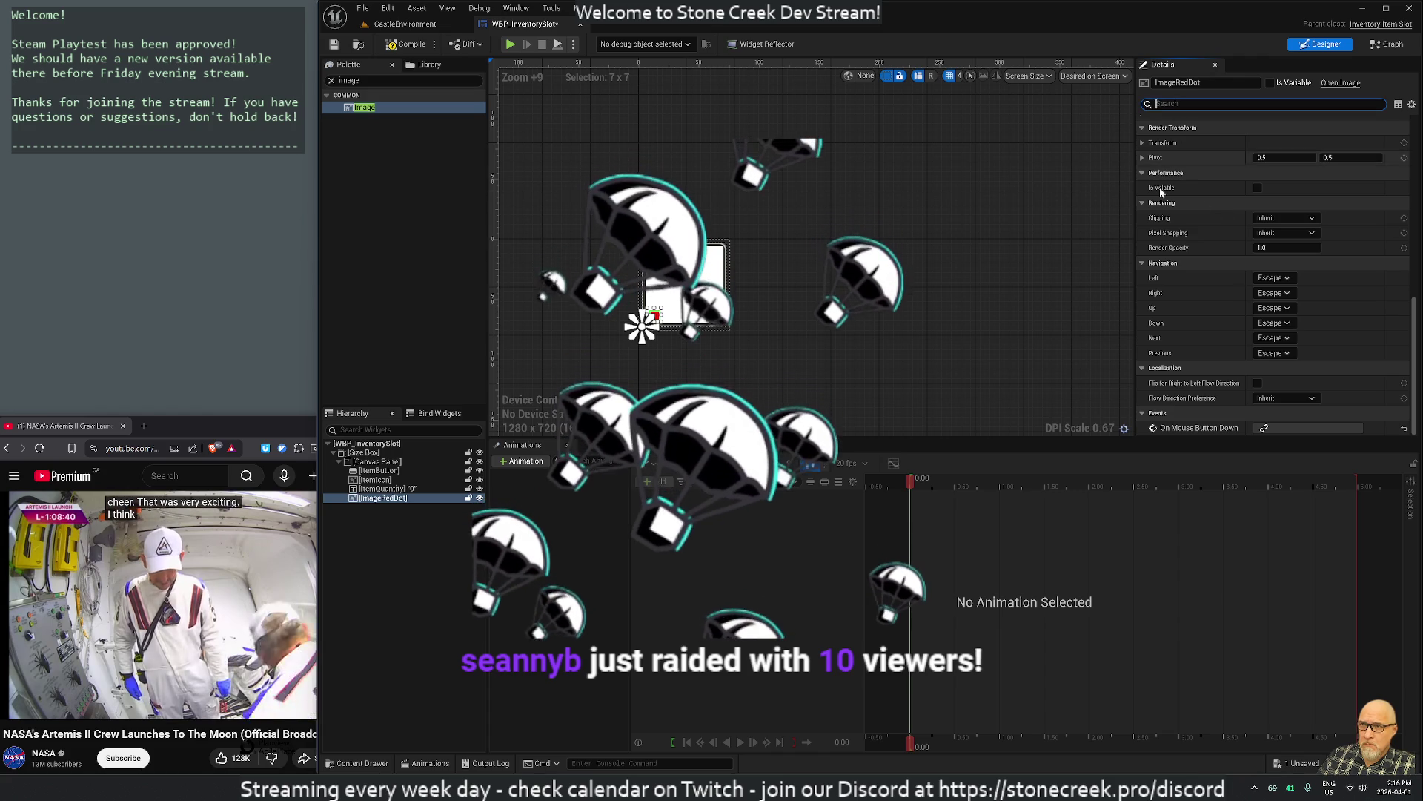
pyautogui.write('reunround')
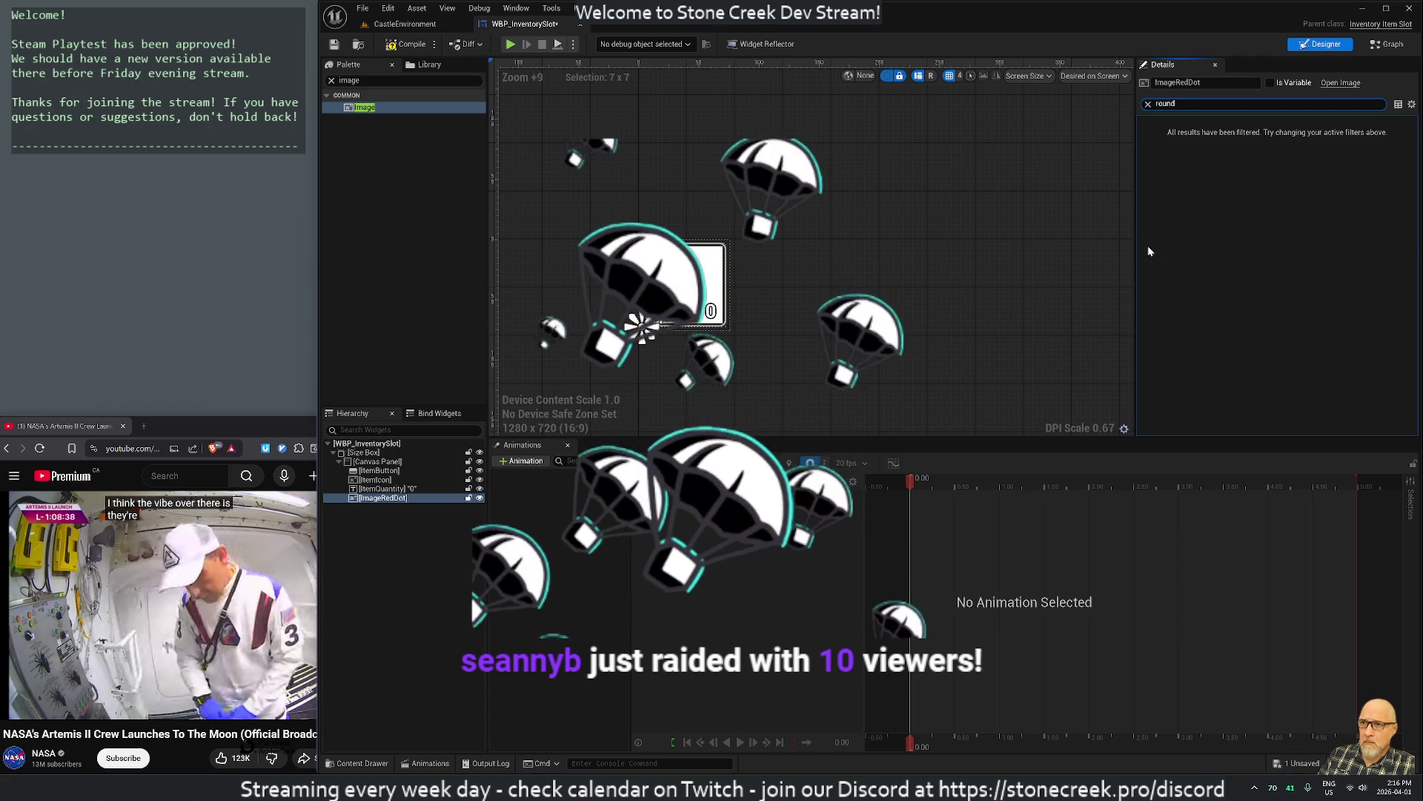
pyautogui.press('BackSpace')
pyautogui.press('BackSpace')
pyautogui.press('BackSpace')
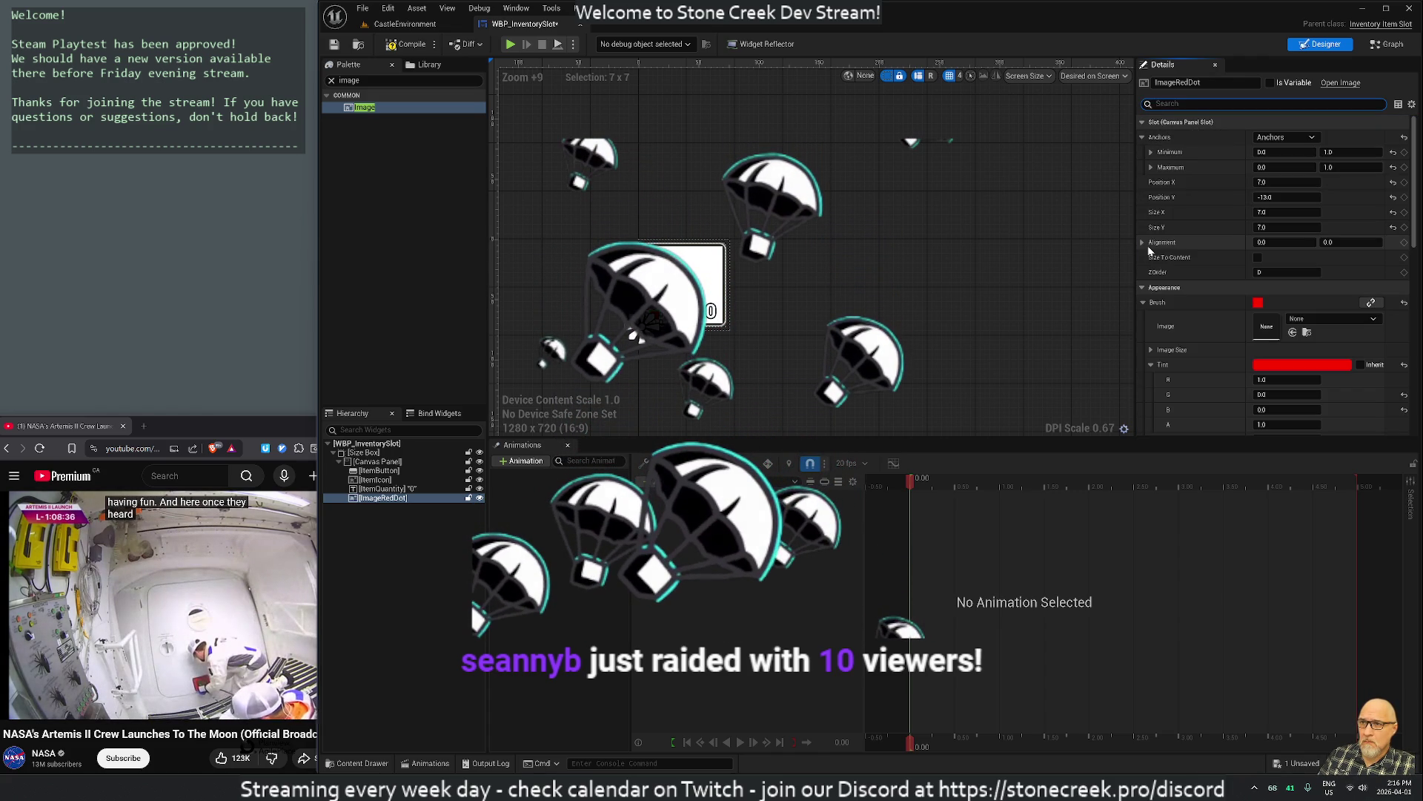
pyautogui.write('curv')
pyautogui.press('BackSpace')
pyautogui.press('BackSpace')
pyautogui.press('BackSpace')
pyautogui.write('bord')
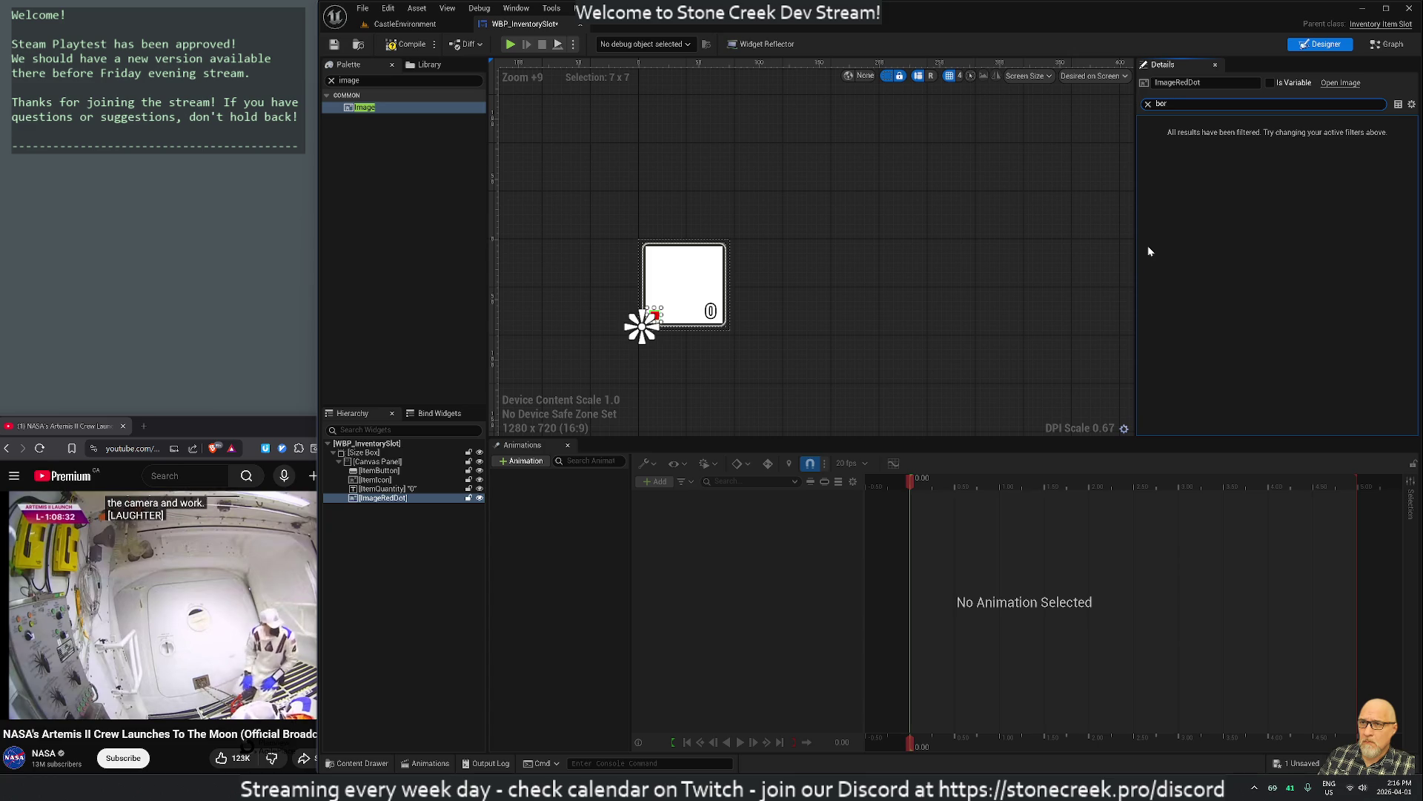
pyautogui.press('BackSpace')
pyautogui.press('BackSpace')
pyautogui.press('BackSpace')
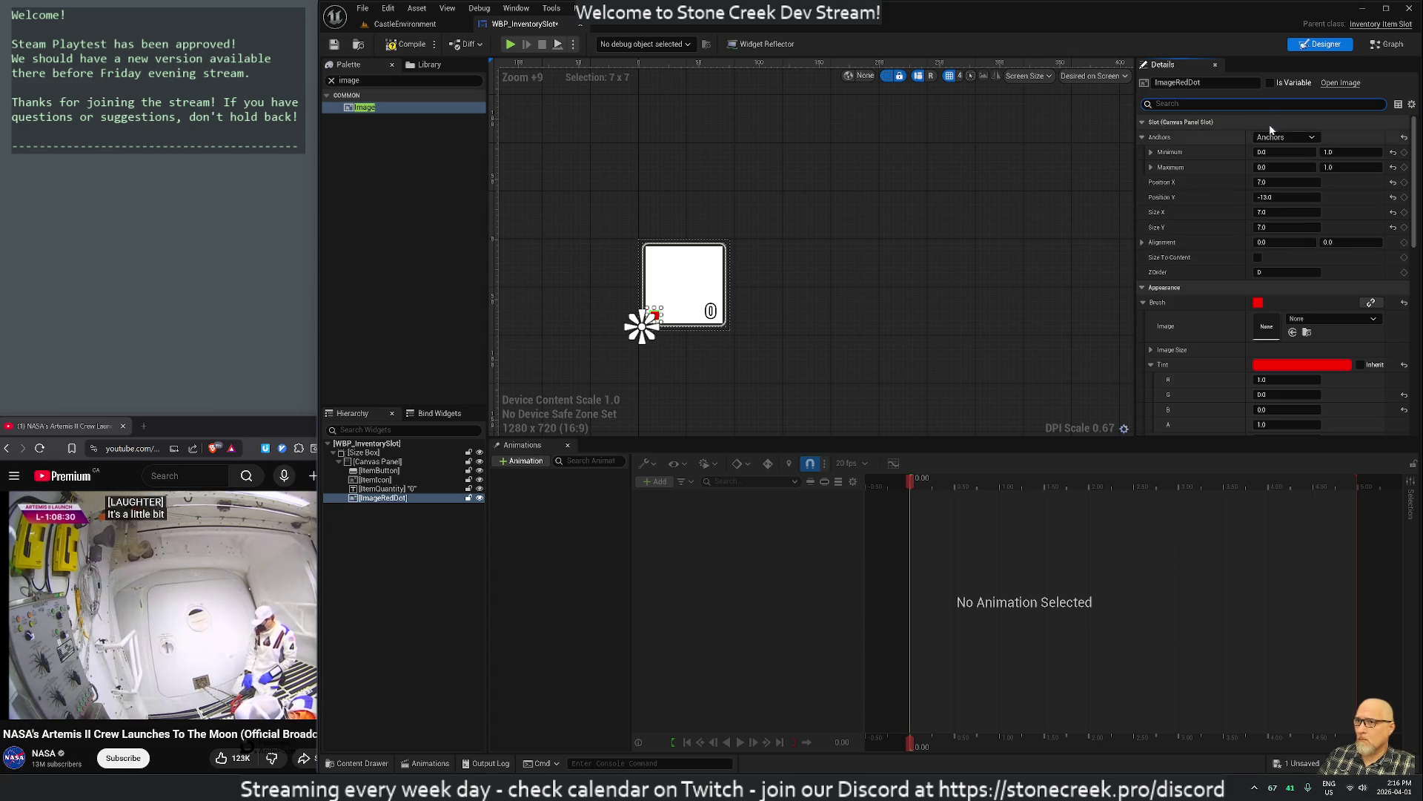
pyautogui.click(1270, 82)
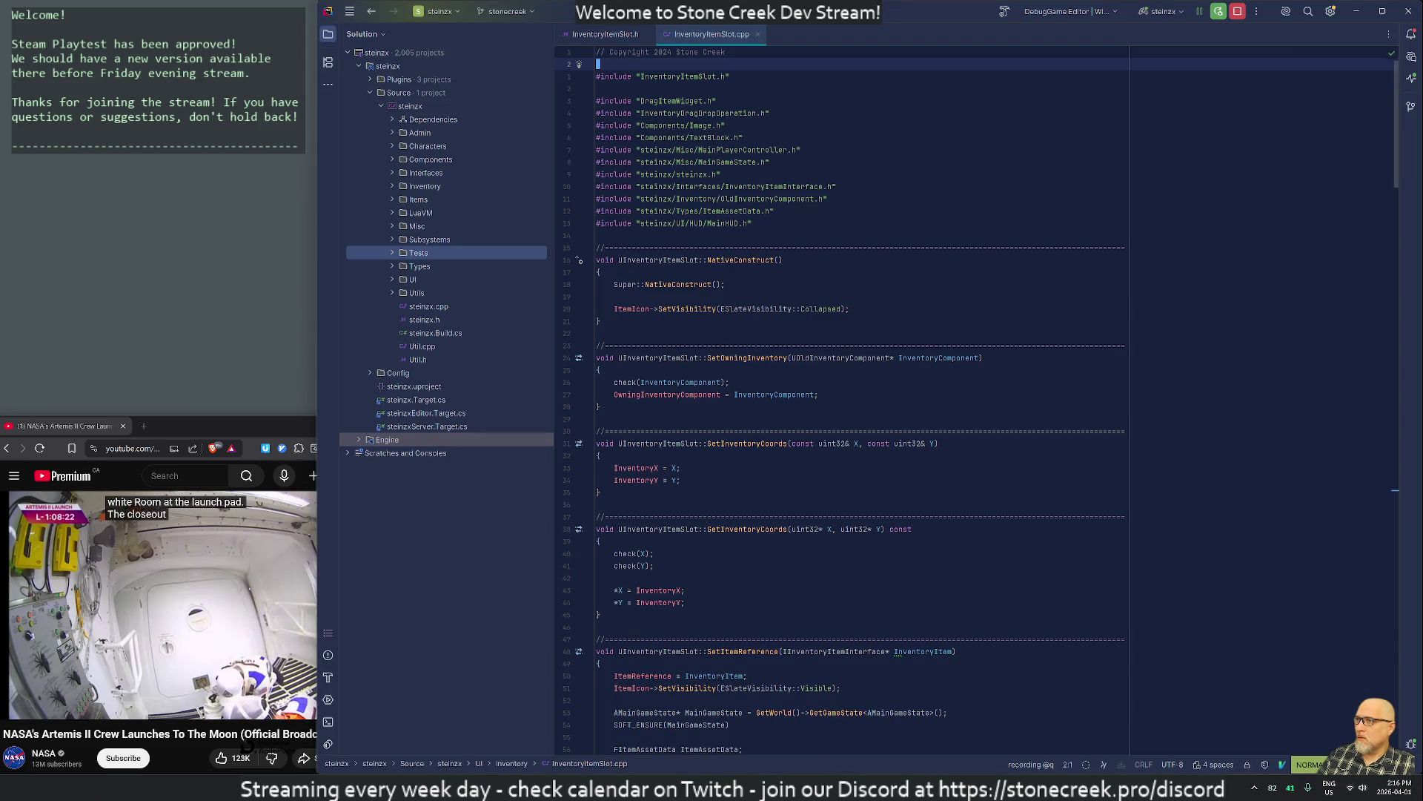
# In InventoryItemSlot.h, find the UImage ItemIcon declaration and make the header editable
pyautogui.hotkey('ctrl', 'alt', 'Home')
pyautogui.press('j')
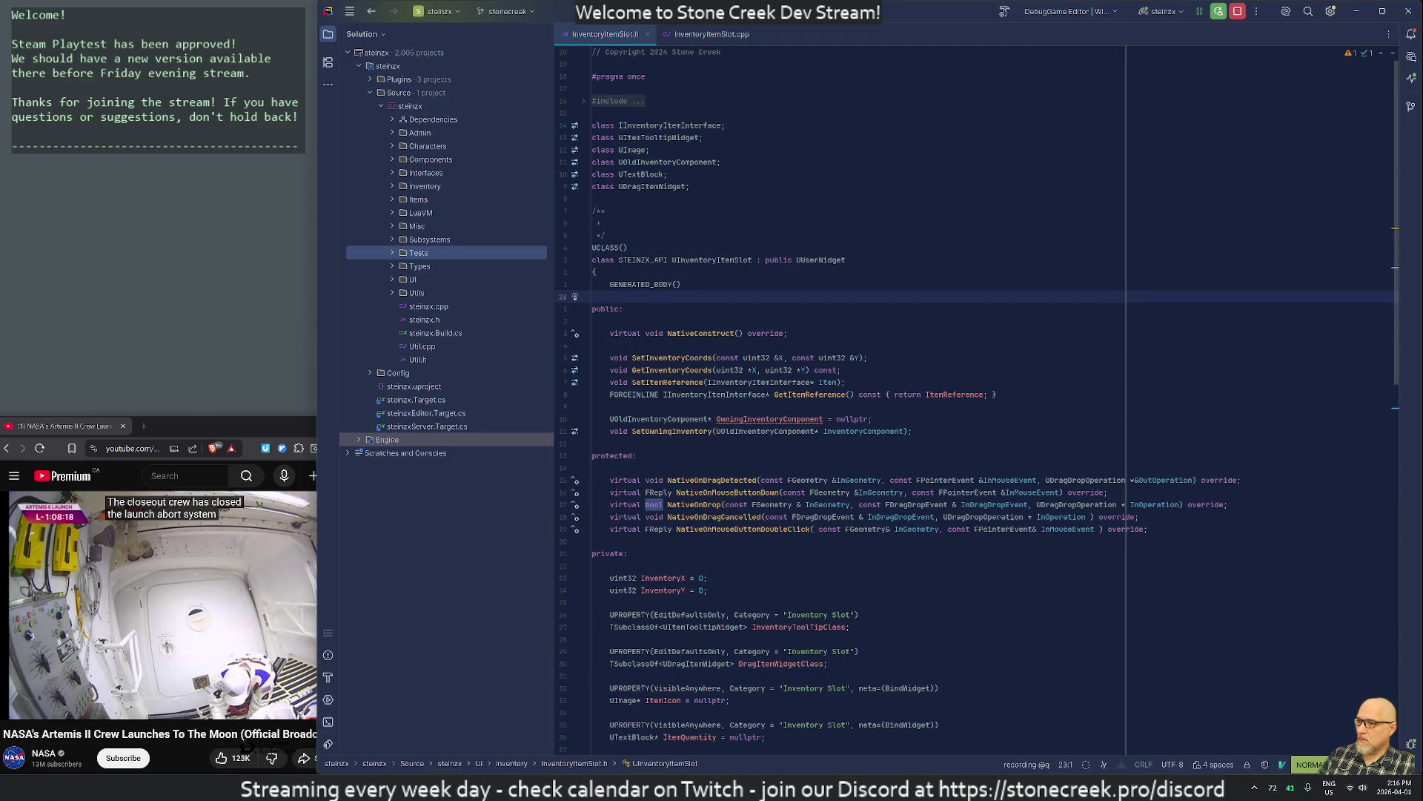
pyautogui.press('j')
pyautogui.press('j')
pyautogui.press('j')
pyautogui.write('/UImage')
pyautogui.press('Return')
pyautogui.press('o')
pyautogui.press('Return')
# Duplicate the ItemIcon UPROPERTY declaration, rename the copy to ItemRedDot, and save with :w
pyautogui.press('Escape')
pyautogui.press('k')
pyautogui.press('y')
pyautogui.press('k')
pyautogui.press('j')
pyautogui.press('p')
pyautogui.press('j')
pyautogui.press('w')
pyautogui.press('w')
pyautogui.write('cwItemRedDot')
pyautogui.press('Escape')
pyautogui.press('j')
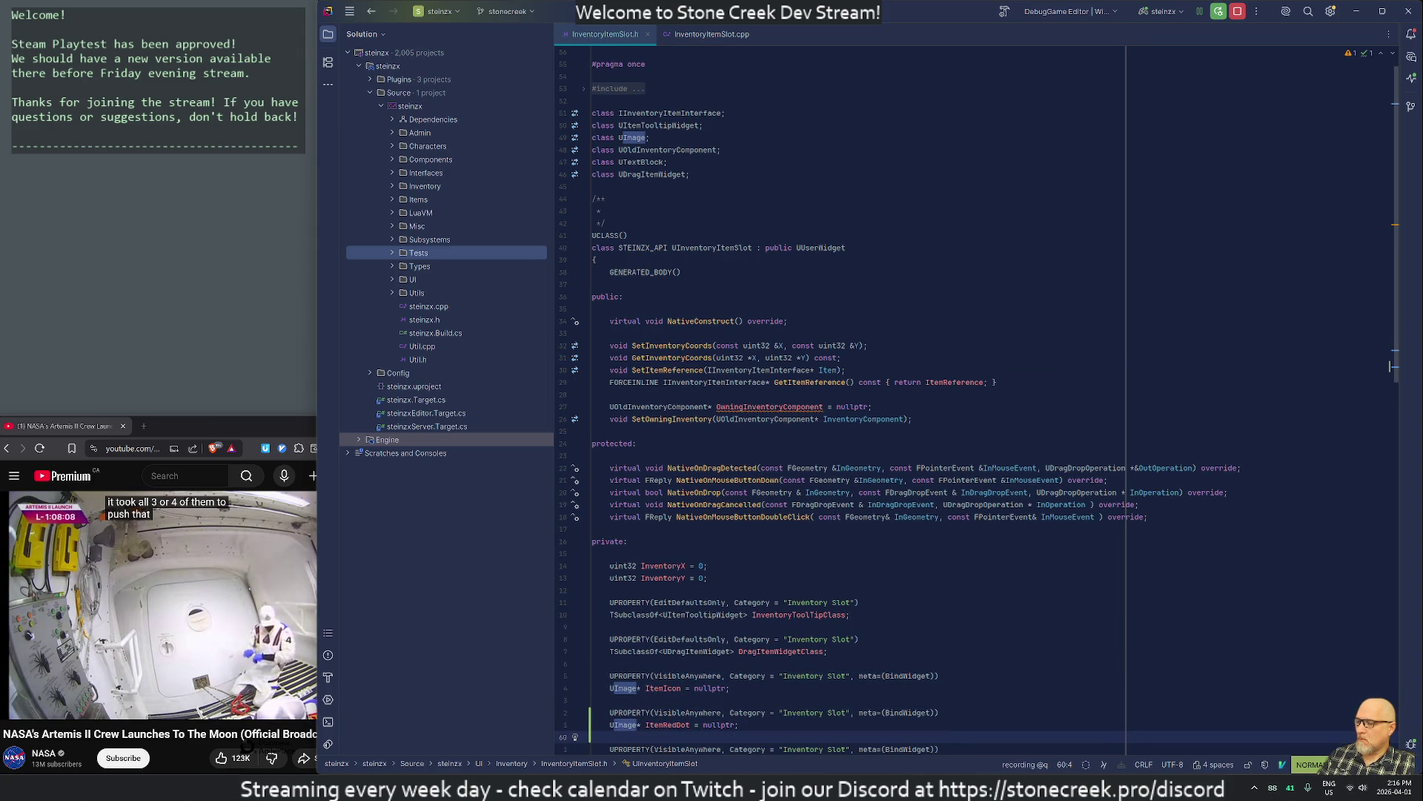
pyautogui.write(':')
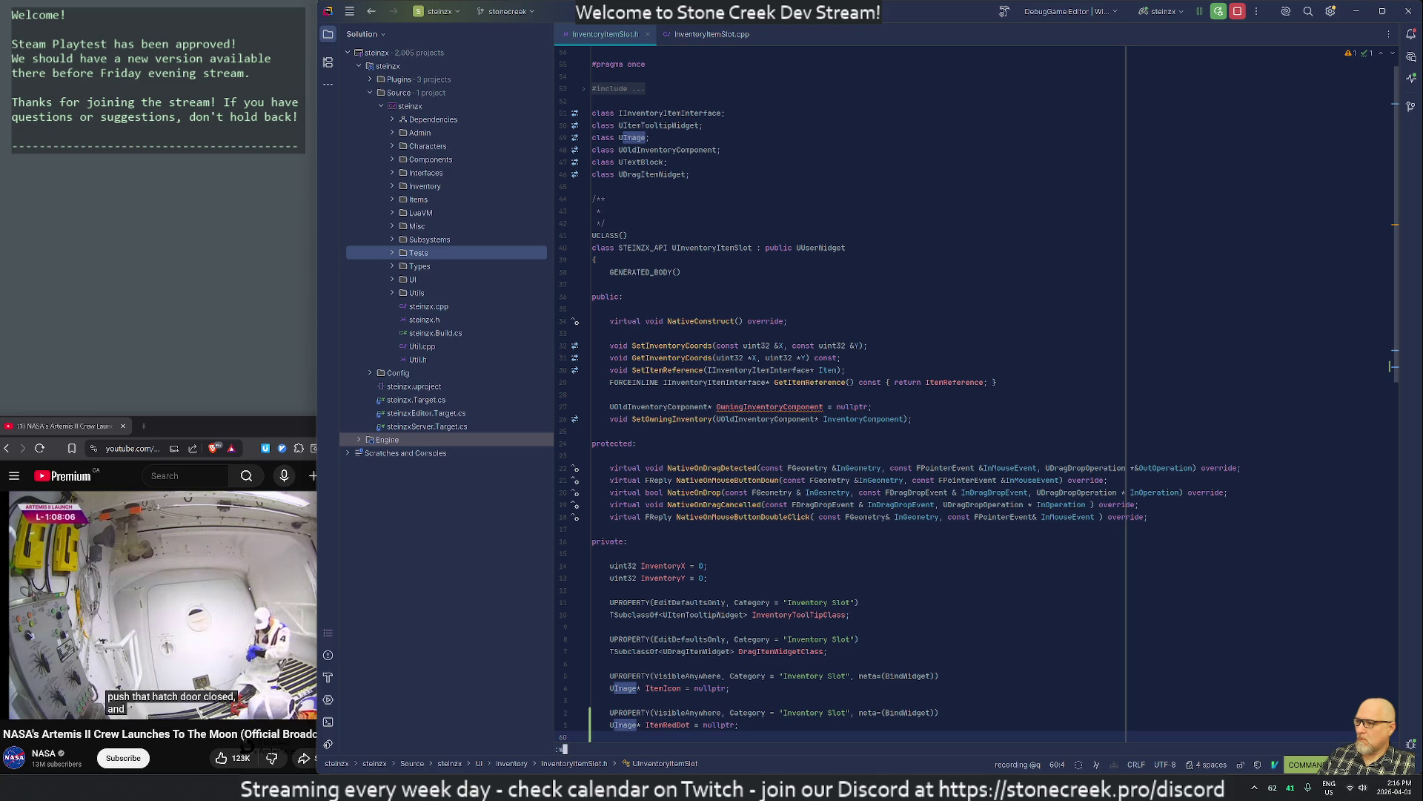
pyautogui.press('Return')
# Remove the nullptr initializer from the ItemRedDot declaration
pyautogui.press('k')
pyautogui.press('w')
pyautogui.press('w')
pyautogui.press('w')
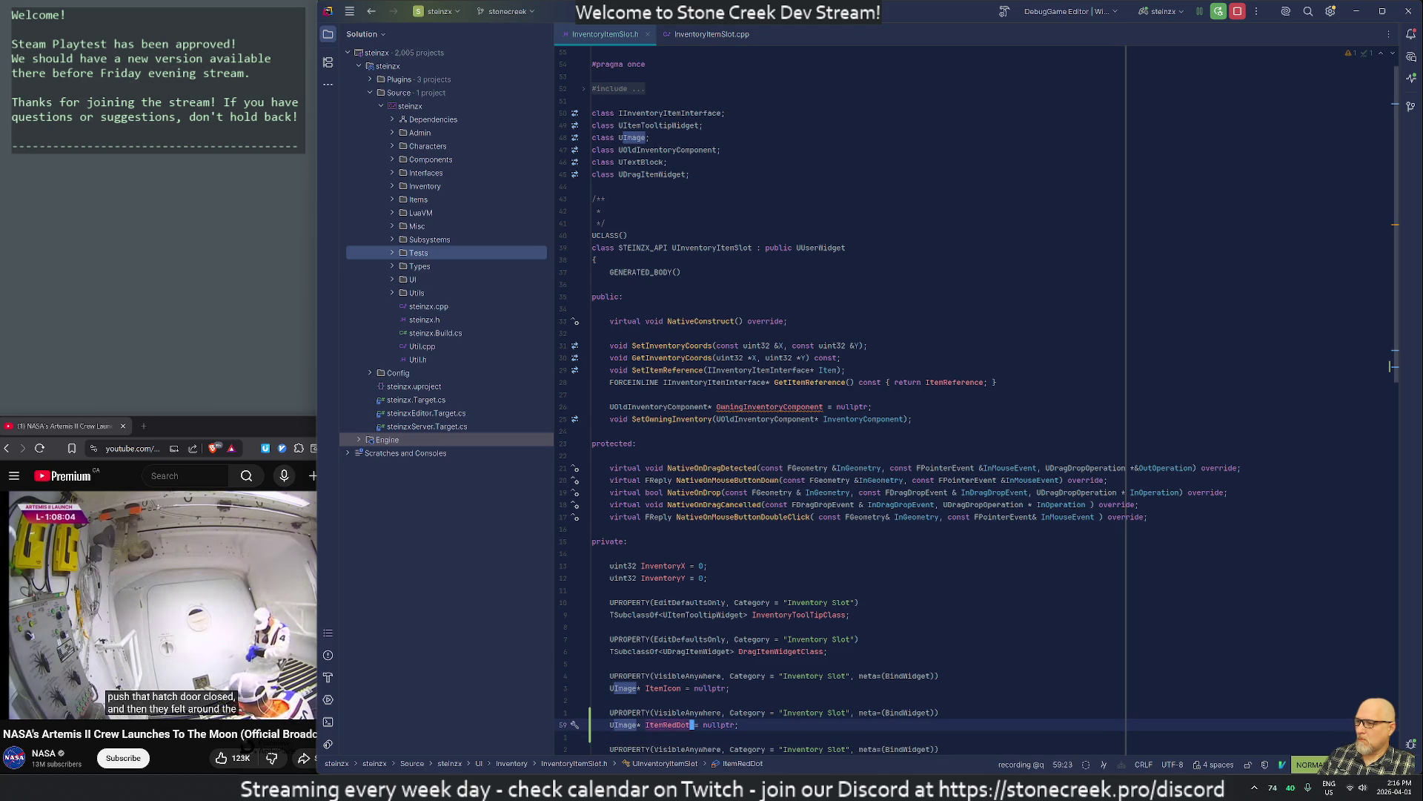
pyautogui.press('t')
pyautogui.press(';')
pyautogui.press('j')
pyautogui.hotkey('alt', 'o')
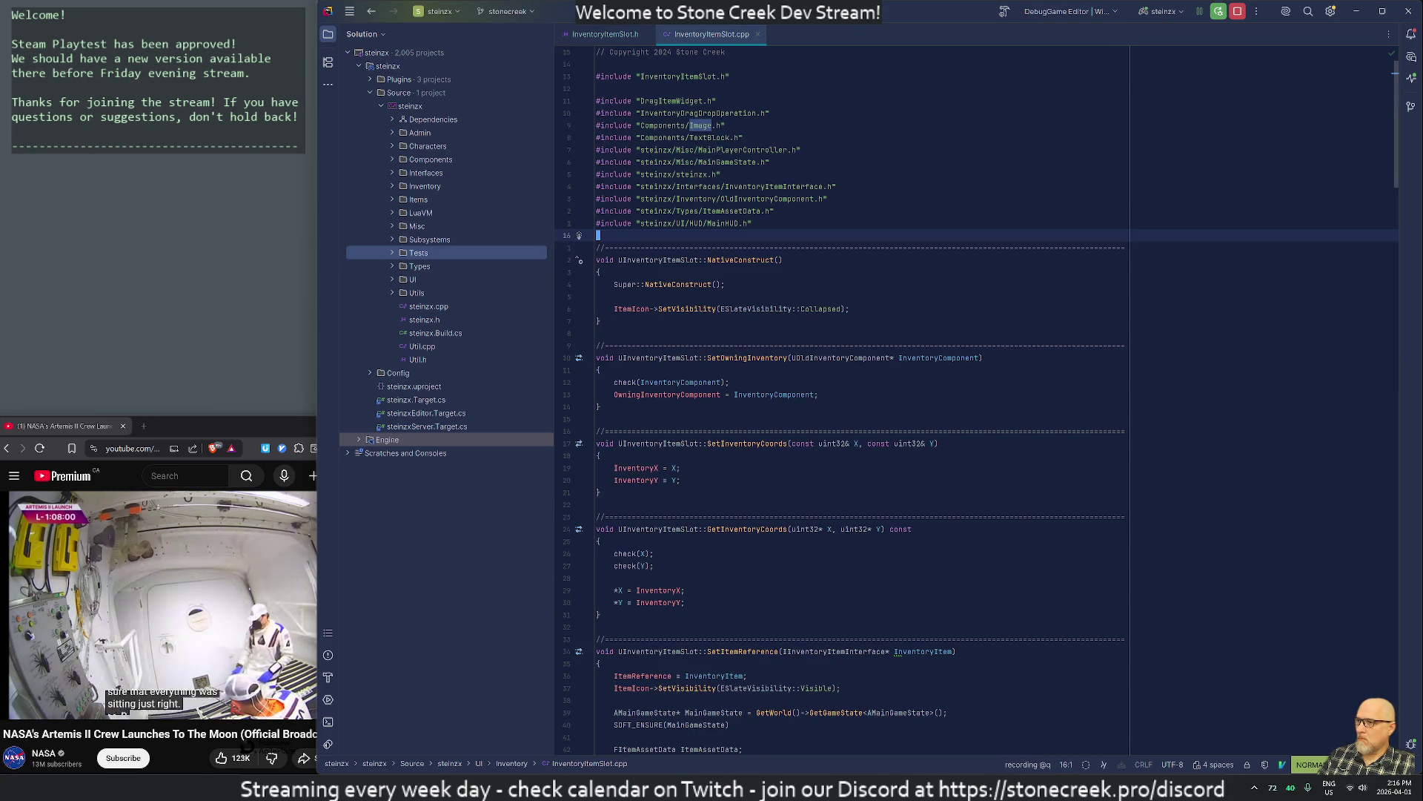
pyautogui.hotkey('alt', 'Tab')
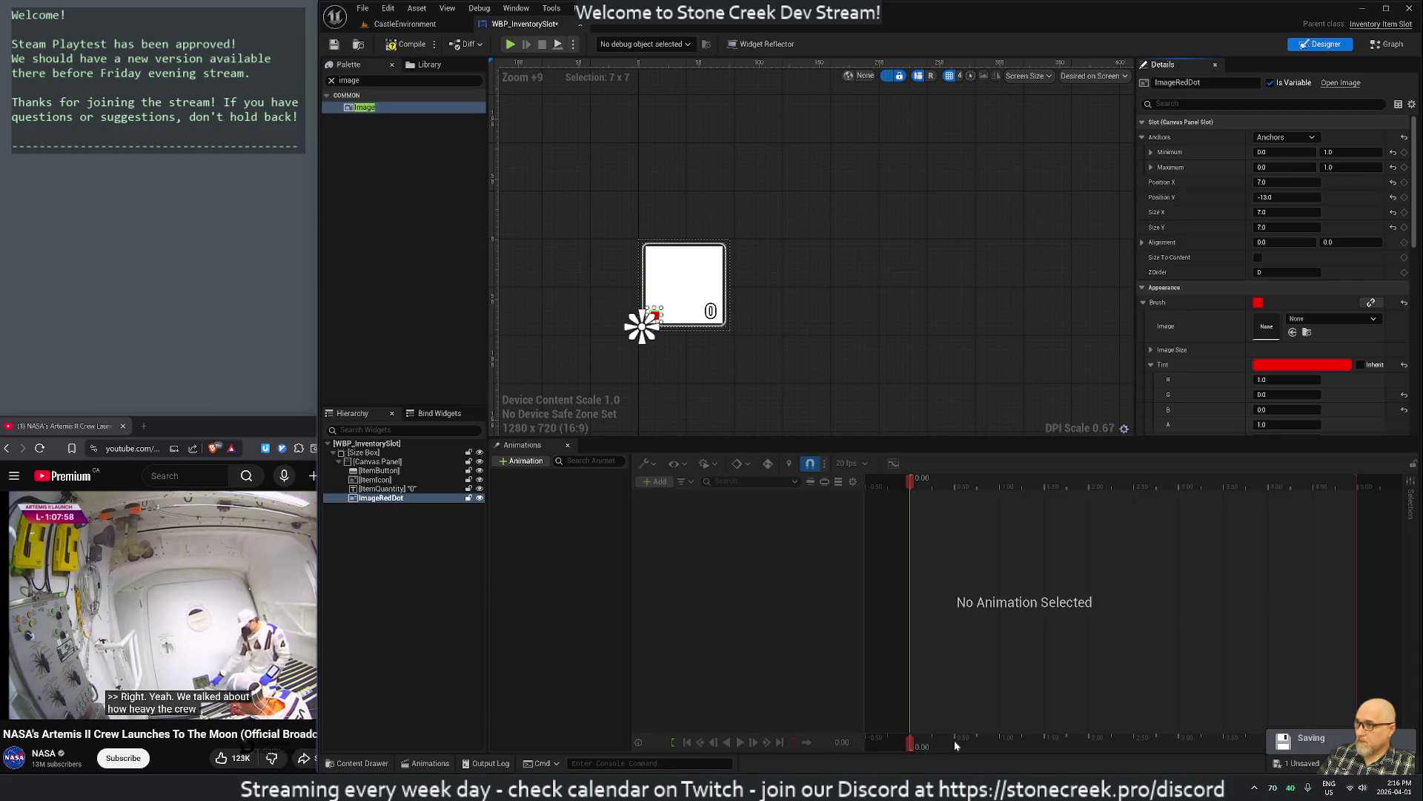
# Compile the inventory slot widget, check out the asset when prompted, and return to CastleEnvironment
pyautogui.click(425, 46)
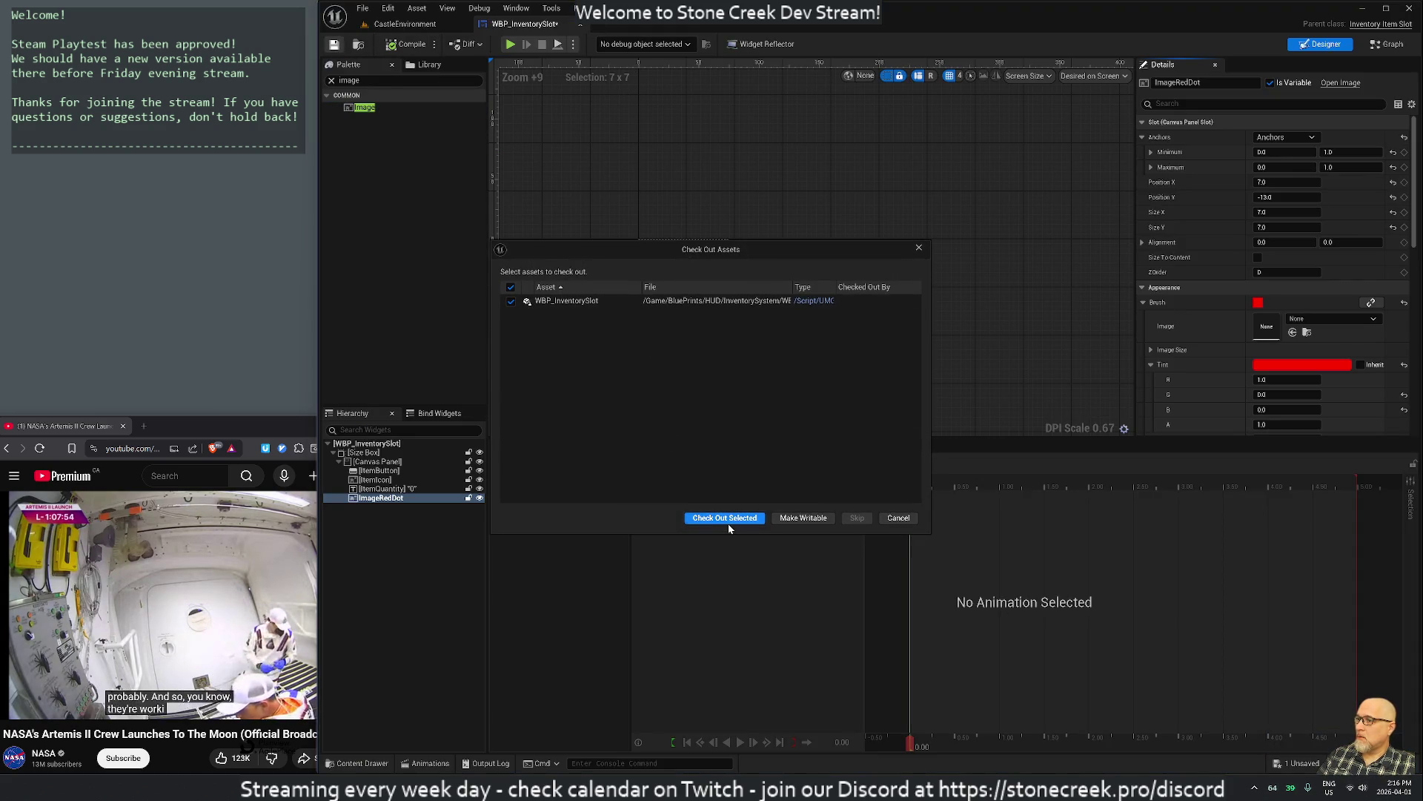
pyautogui.click(726, 519)
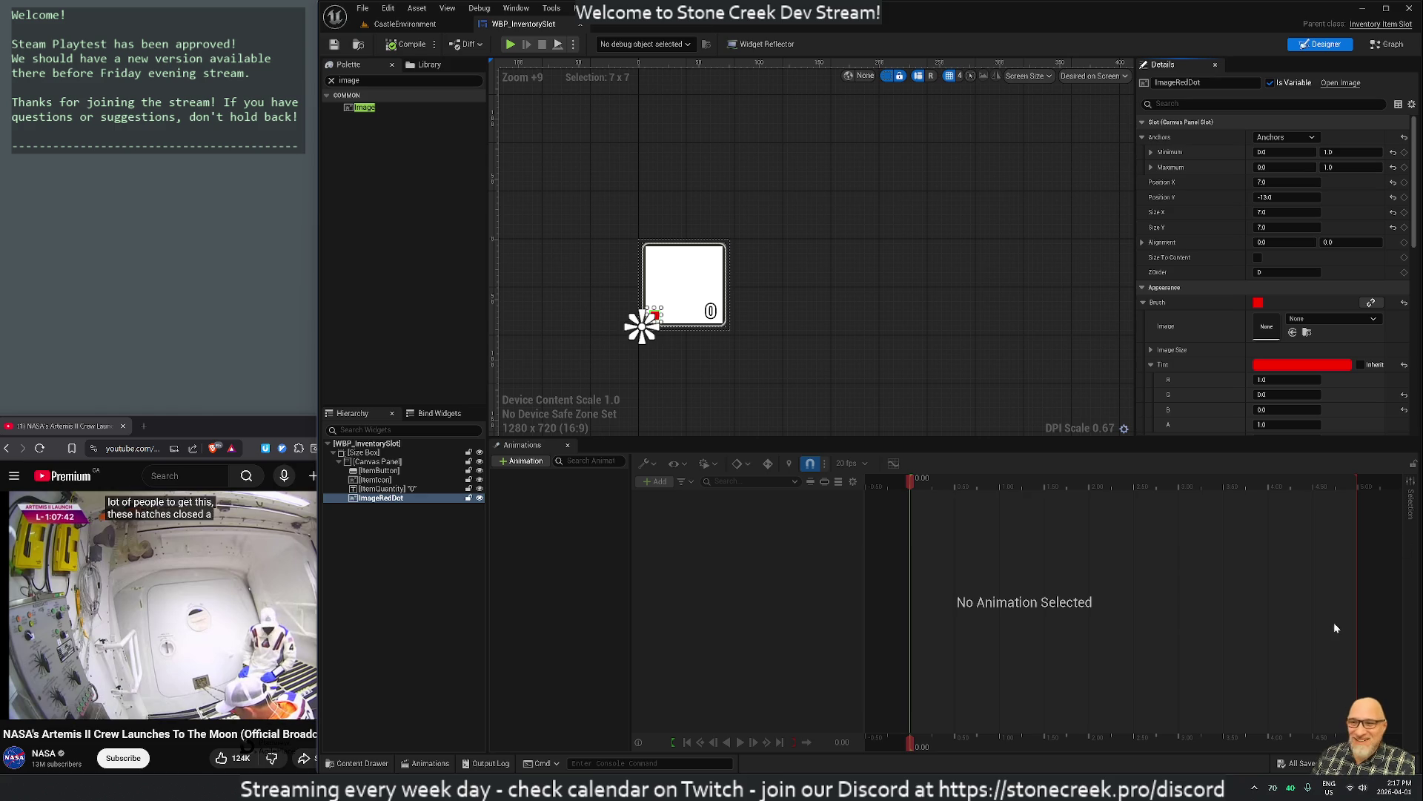
pyautogui.click(1265, 722)
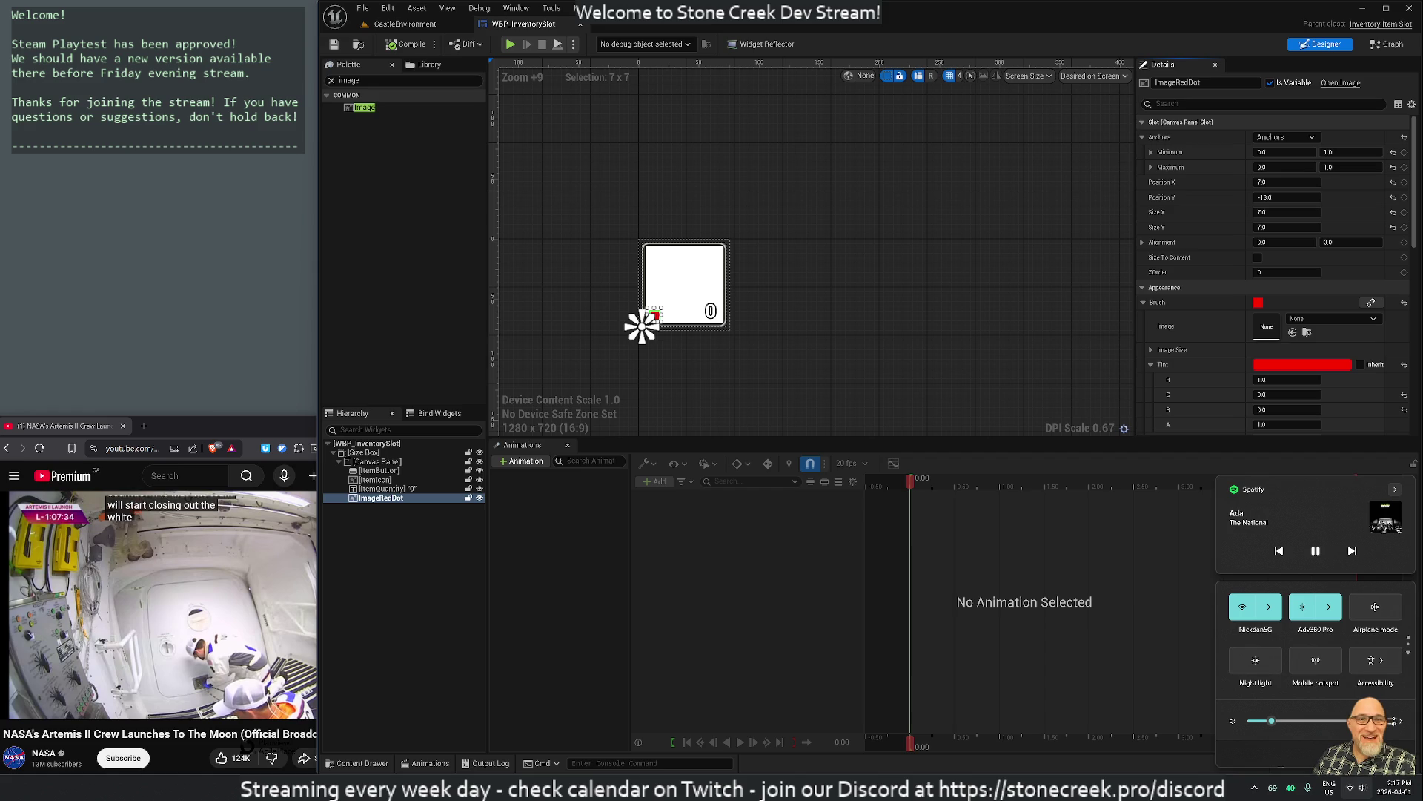
pyautogui.press('Escape')
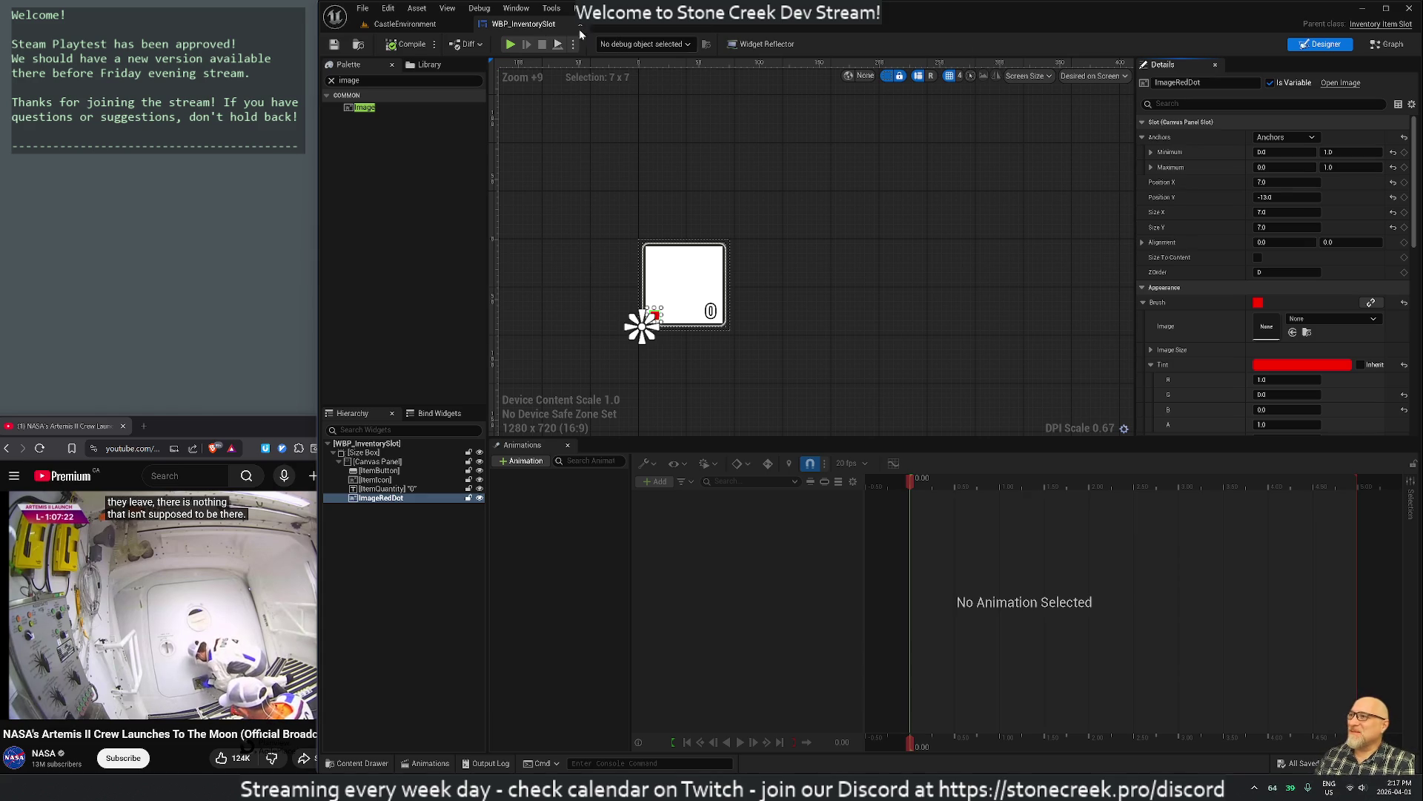
pyautogui.click(385, 23)
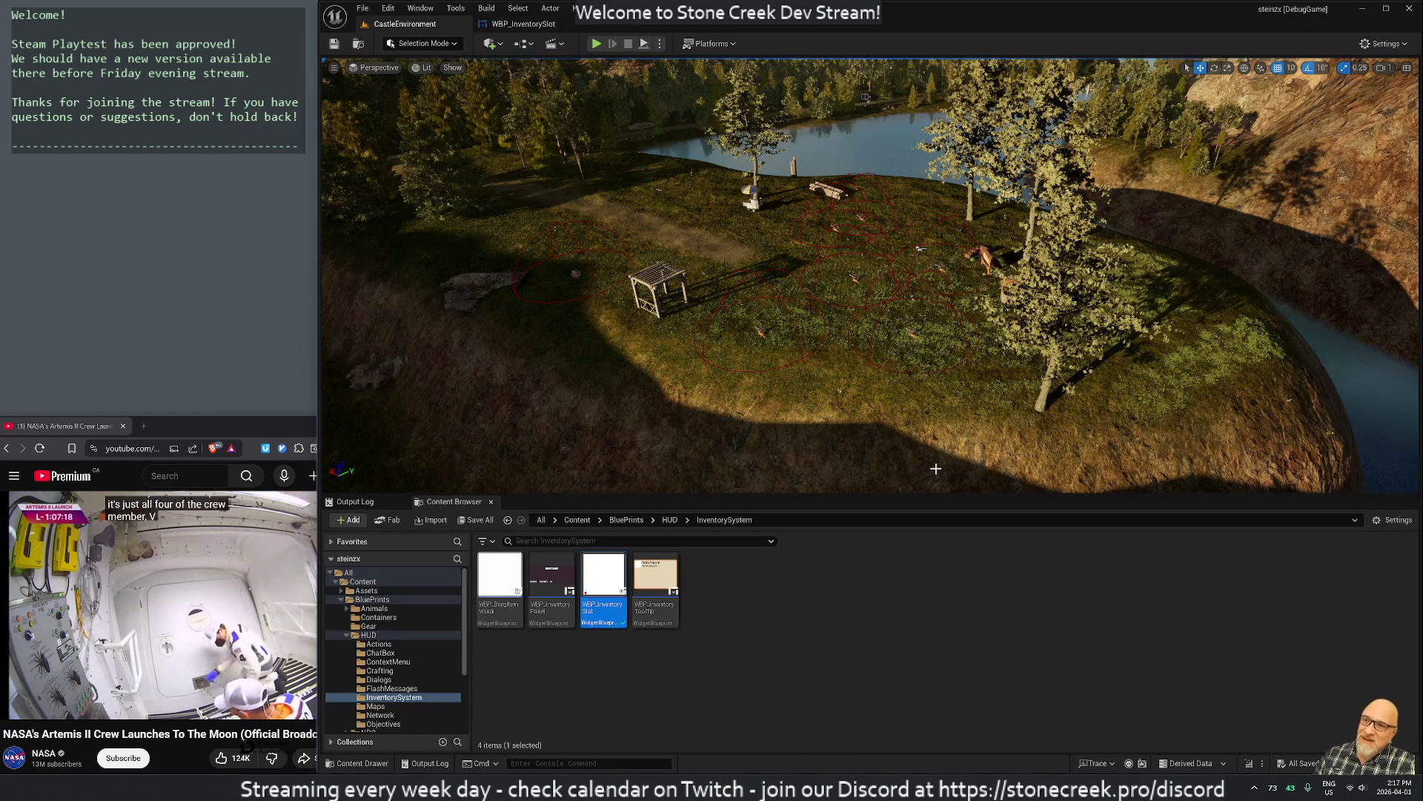
# Play-test CastleEnvironment, open the inventory with I, and walk the character around
pyautogui.click(598, 44)
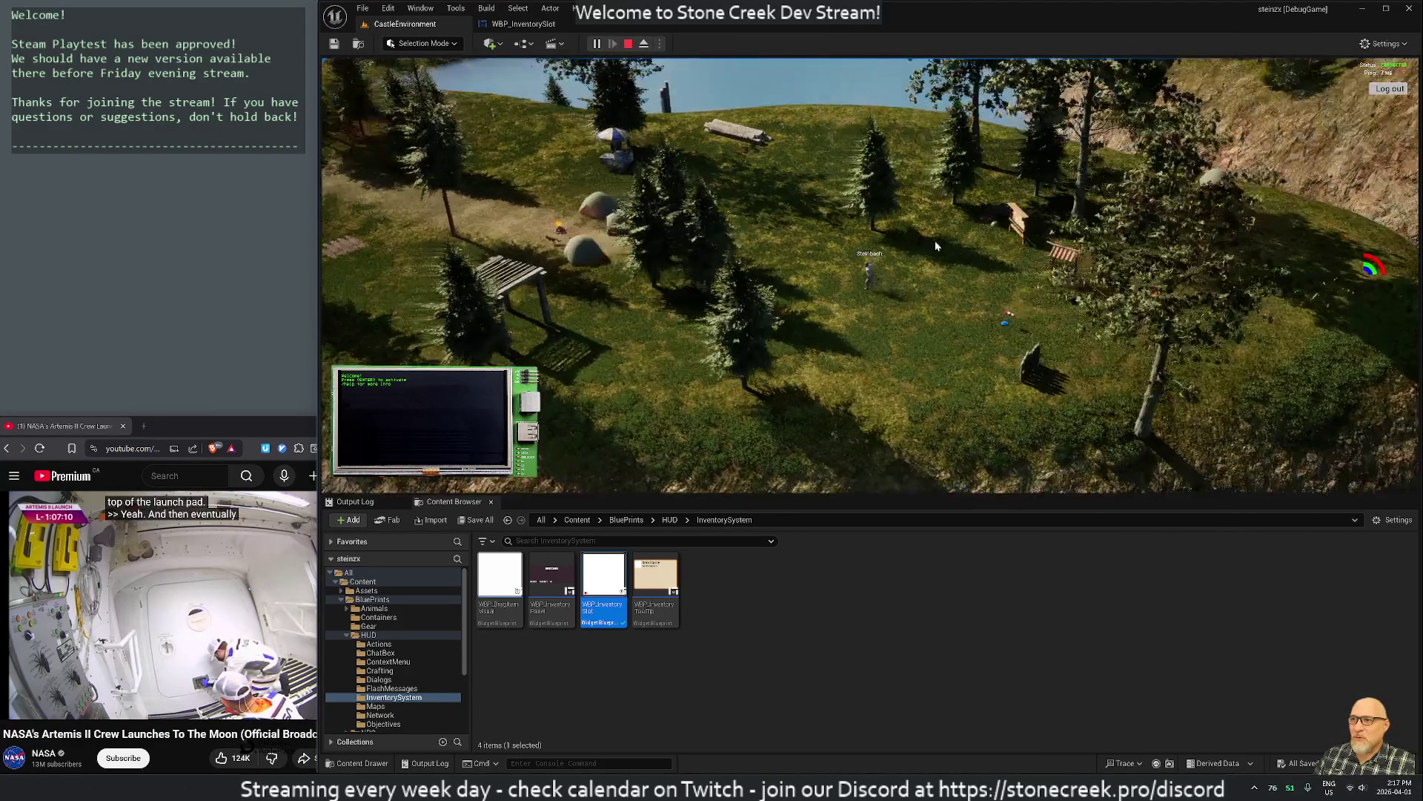
pyautogui.press('i')
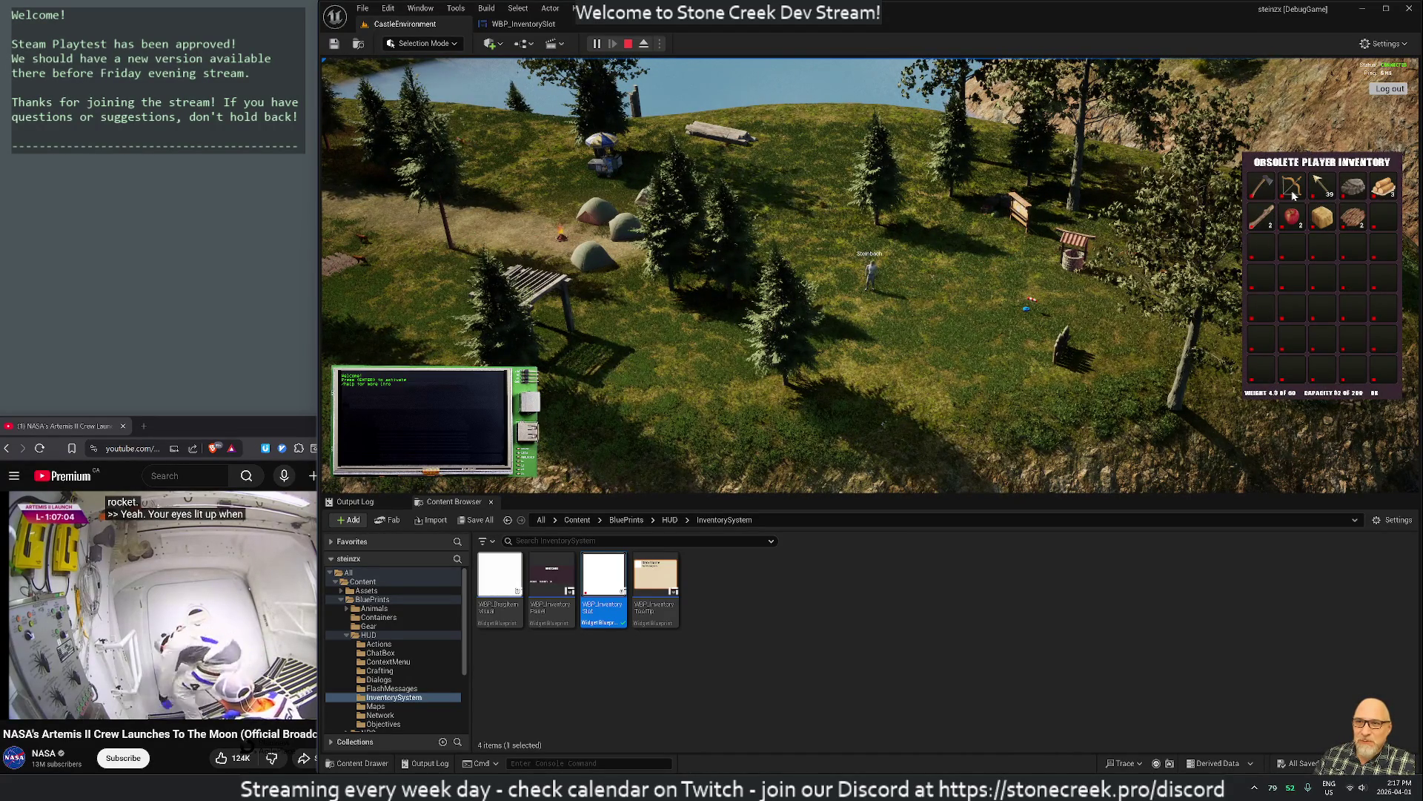
pyautogui.scroll(5, 1279, 190)
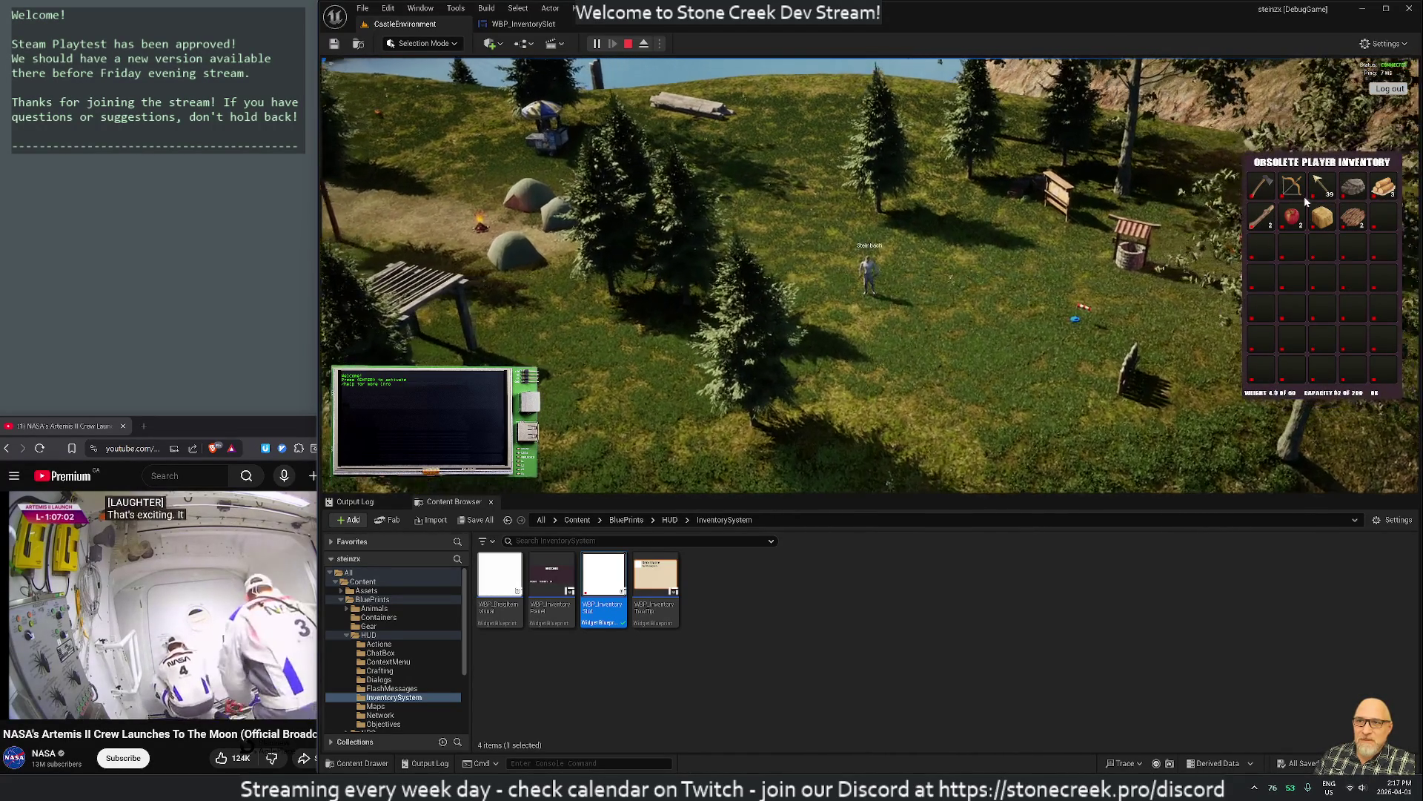
pyautogui.scroll(2, 1033, 238)
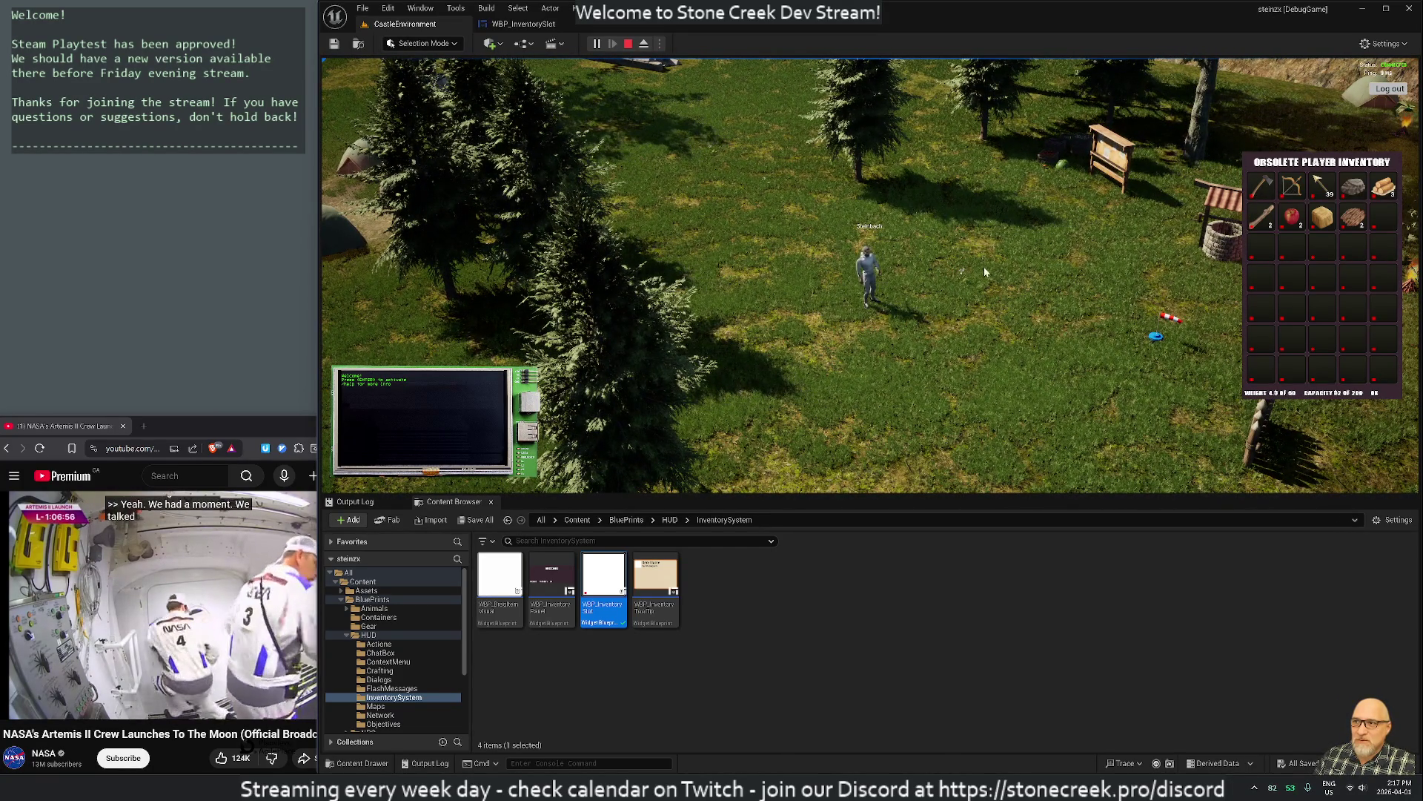
pyautogui.click(940, 279)
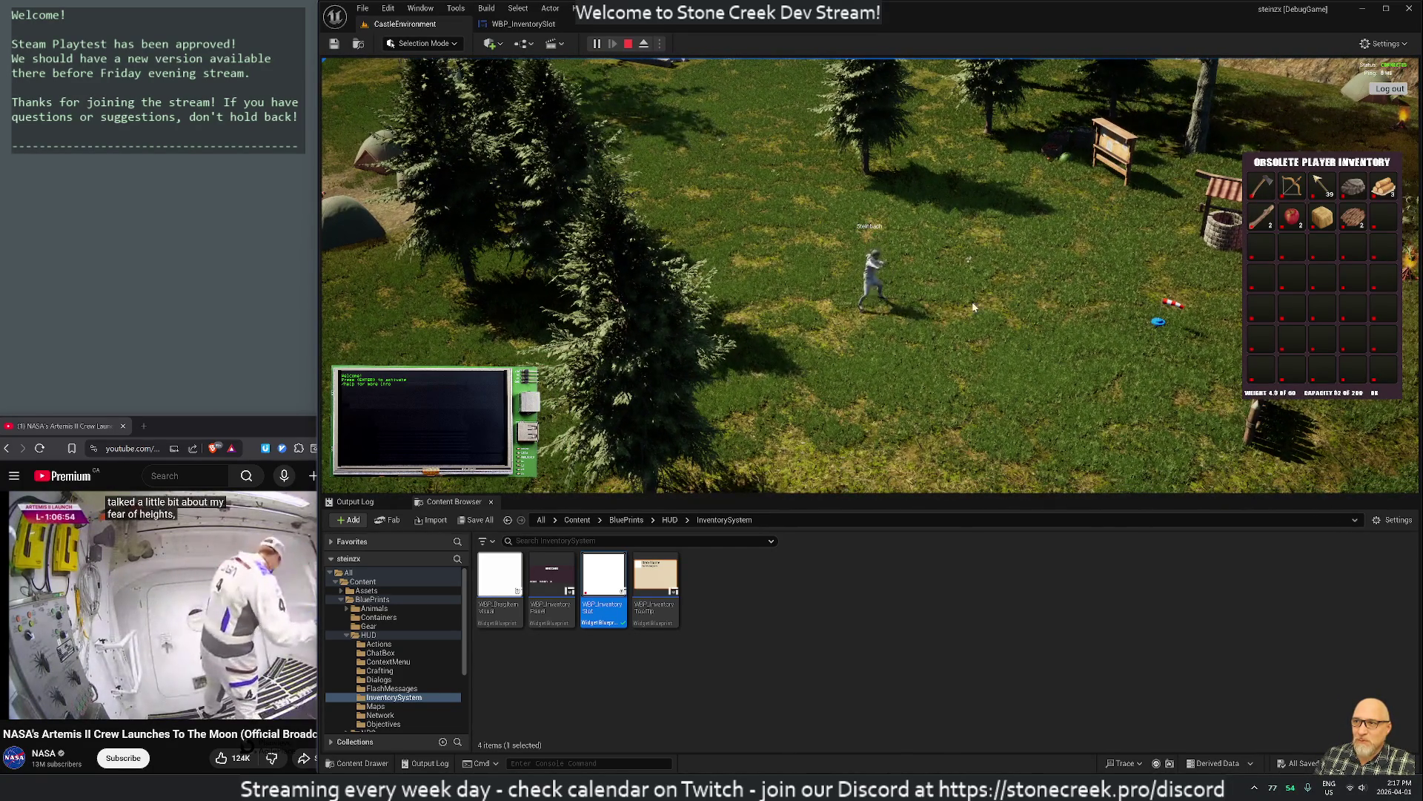
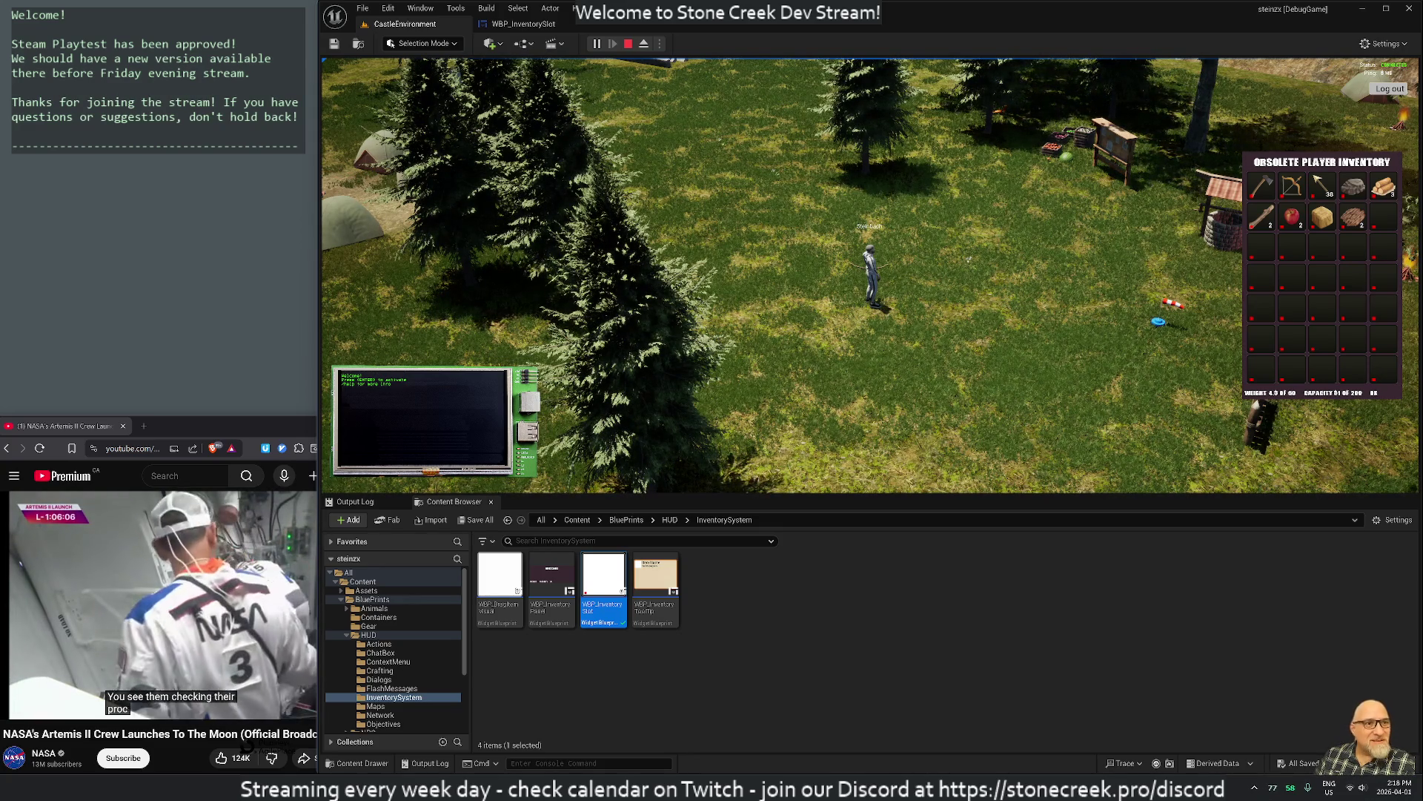
# Drag the browser showing the Twitch channel page over the Unreal Editor
pyautogui.moveTo(1420, 9); pyautogui.dragTo(304, 9)
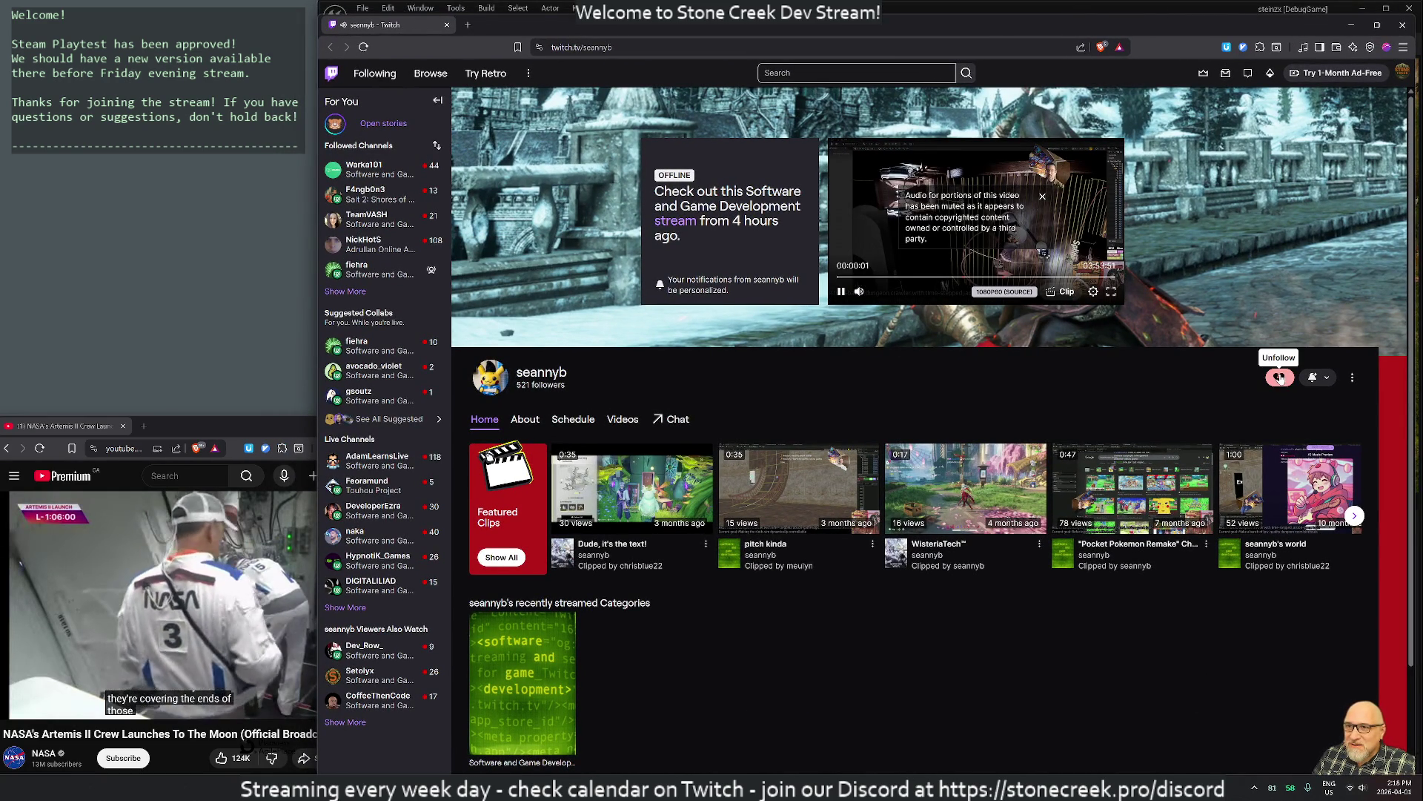
# Scroll through the offline Twitch channel page, then Alt+Tab away from the browser
pyautogui.scroll(-2, 797, 374)
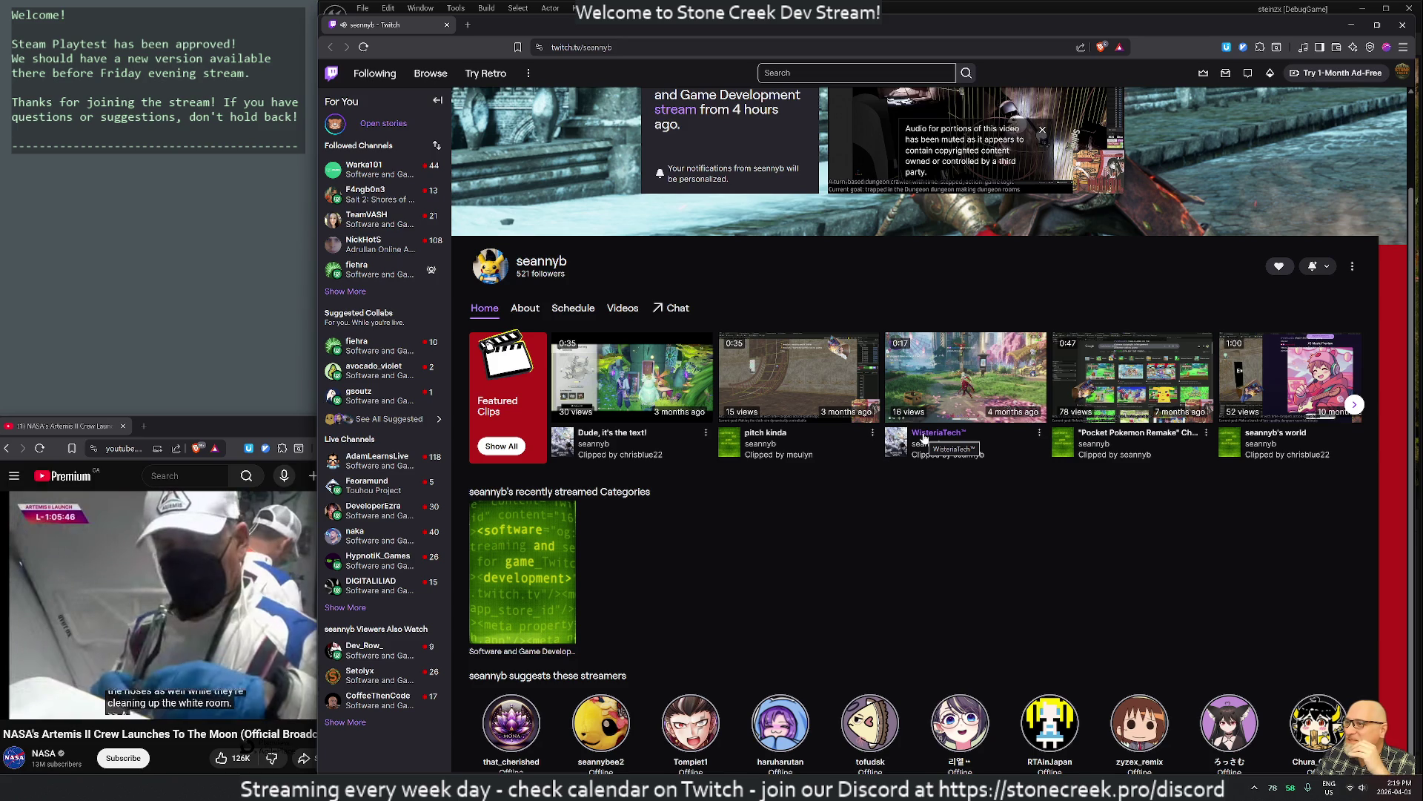
pyautogui.scroll(2, 923, 438)
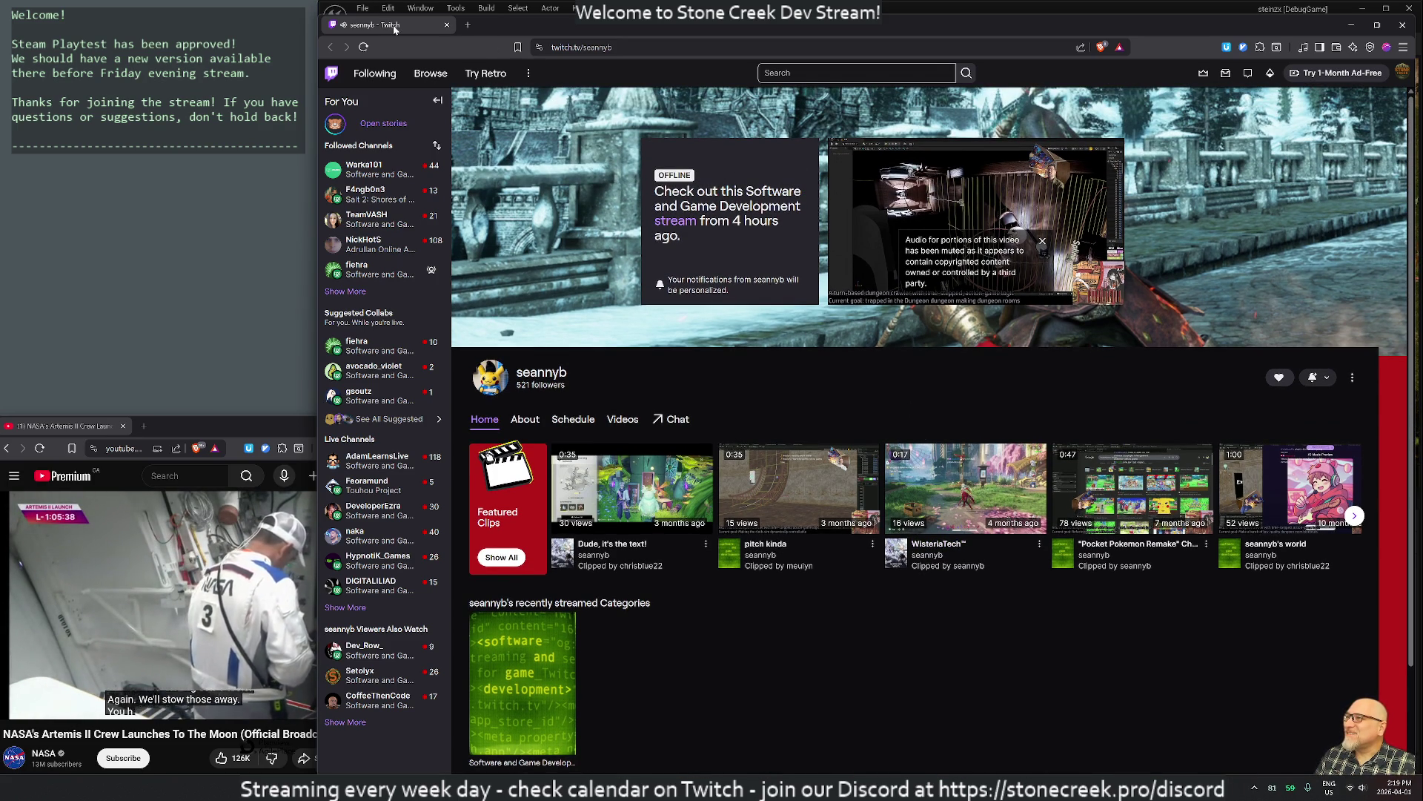
pyautogui.hotkey('alt', 'Tab')
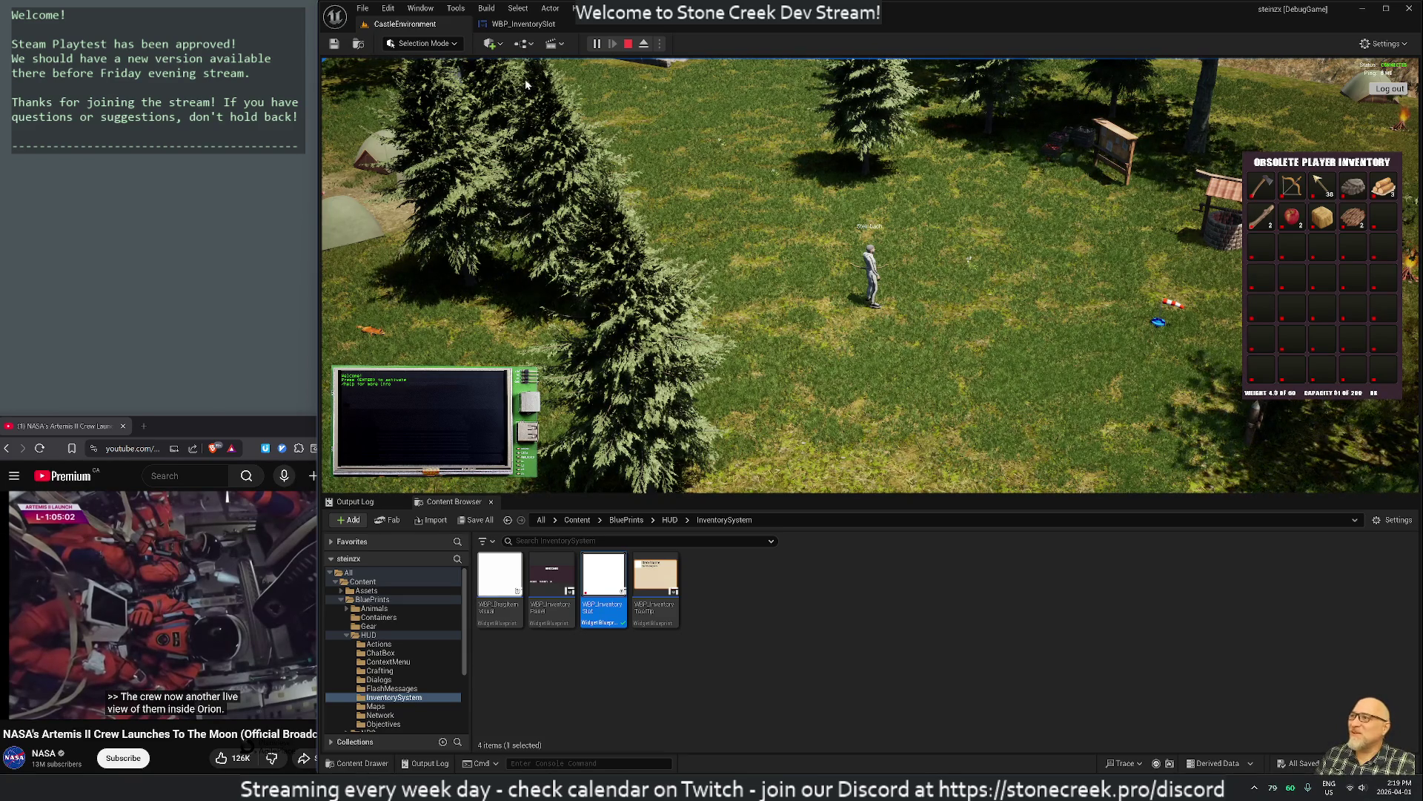
# In WBP_InventorySlot, stop simulating, set the red dot image's Visibility to Collapsed, and compile
pyautogui.click(523, 24)
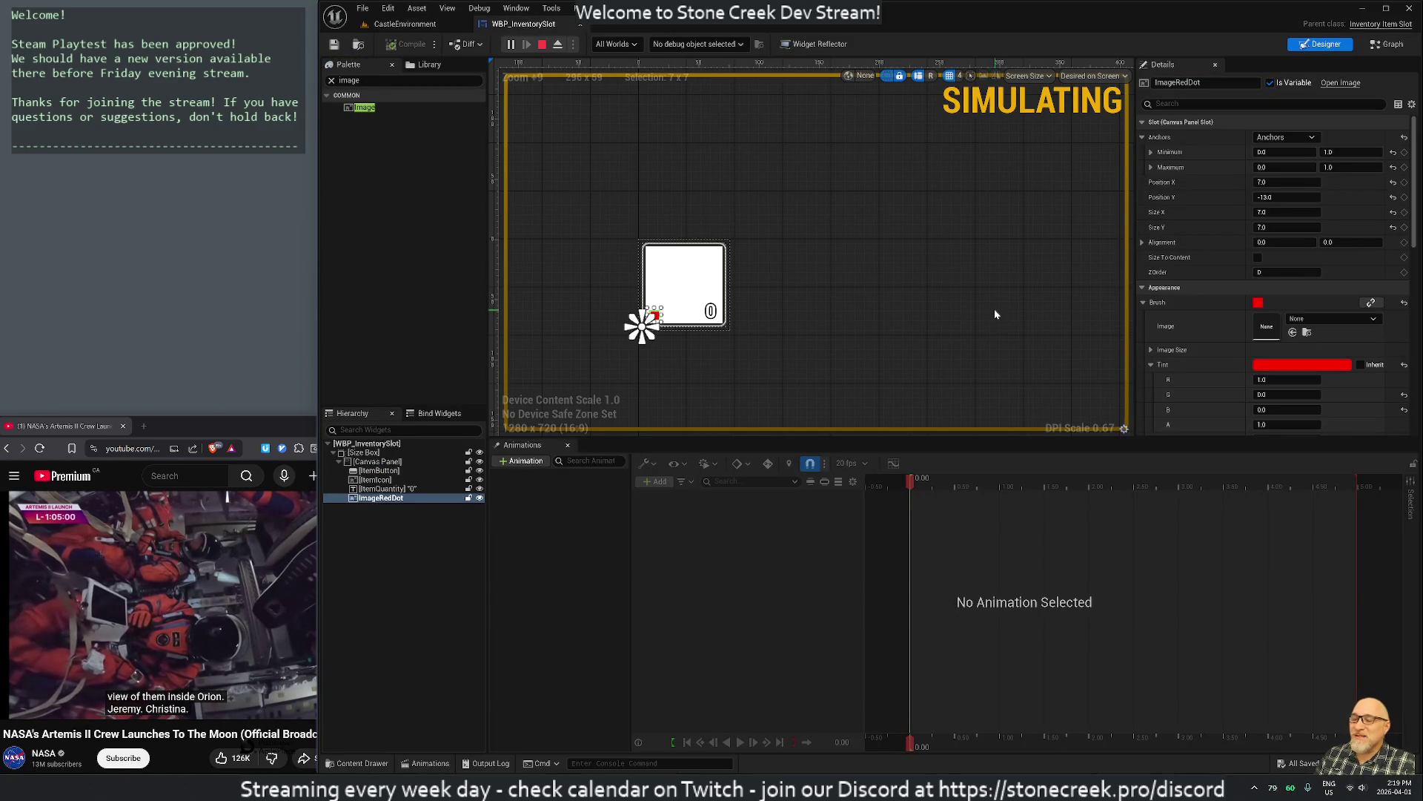
pyautogui.click(542, 43)
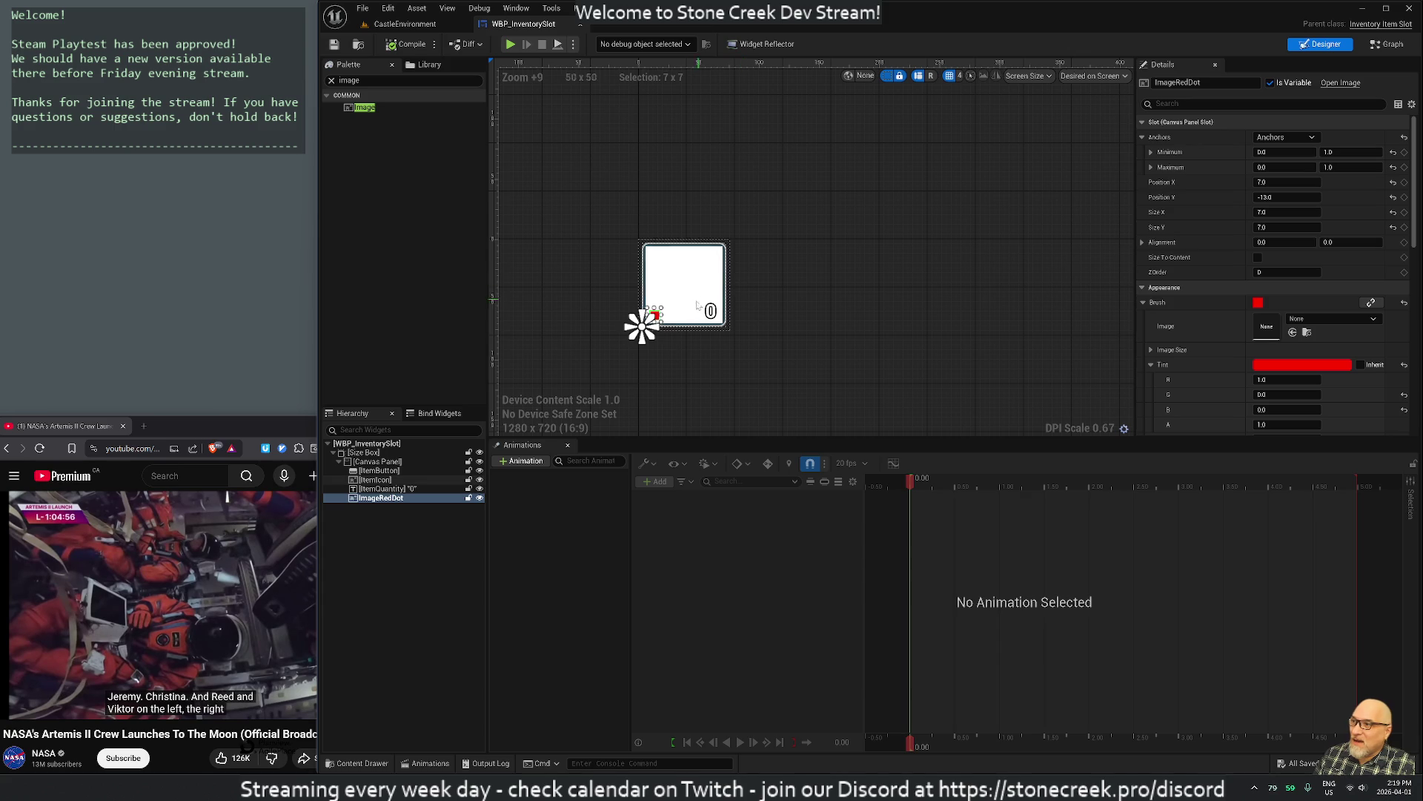
pyautogui.scroll(-3, 1255, 319)
pyautogui.scroll(-6, 1255, 318)
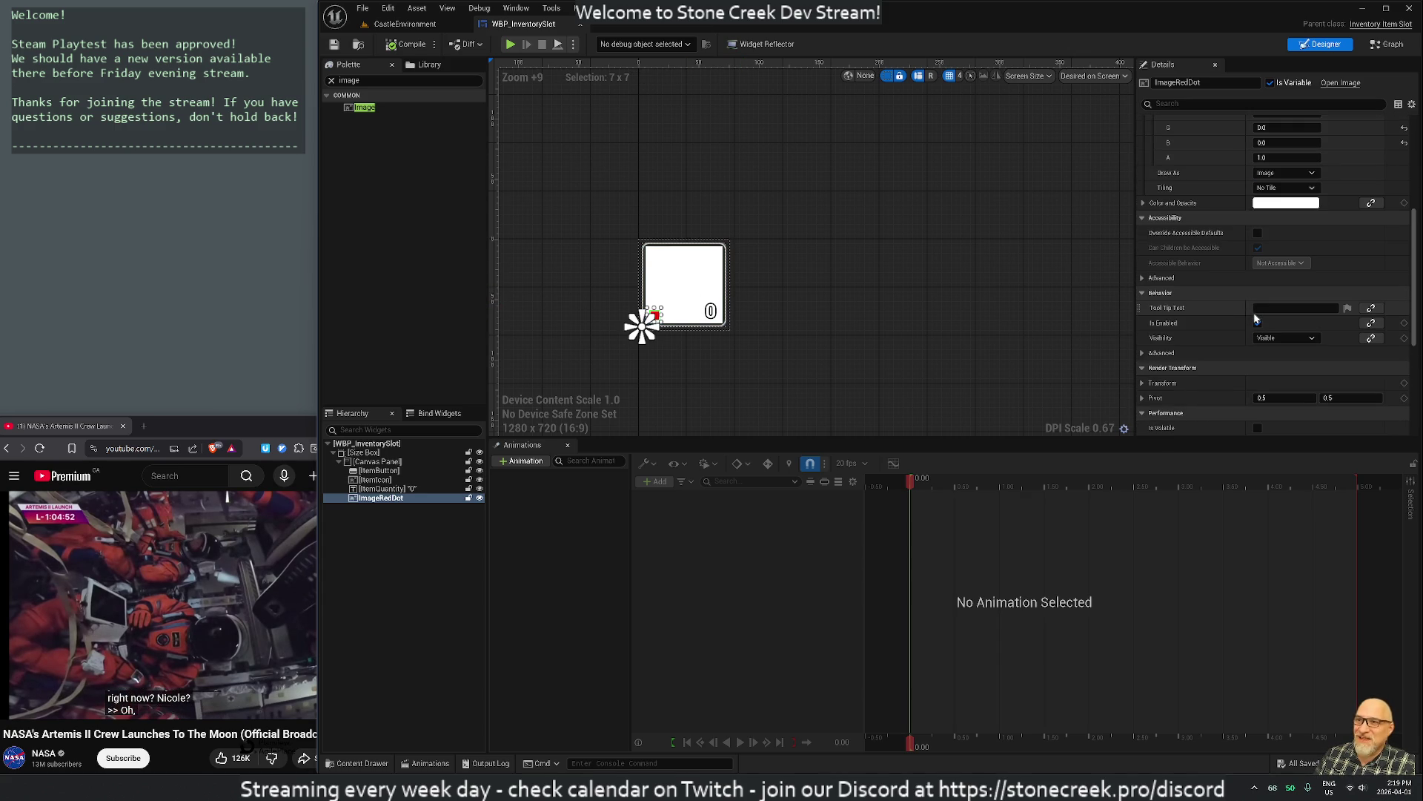
pyautogui.scroll(-6, 1255, 319)
pyautogui.scroll(-2, 1255, 319)
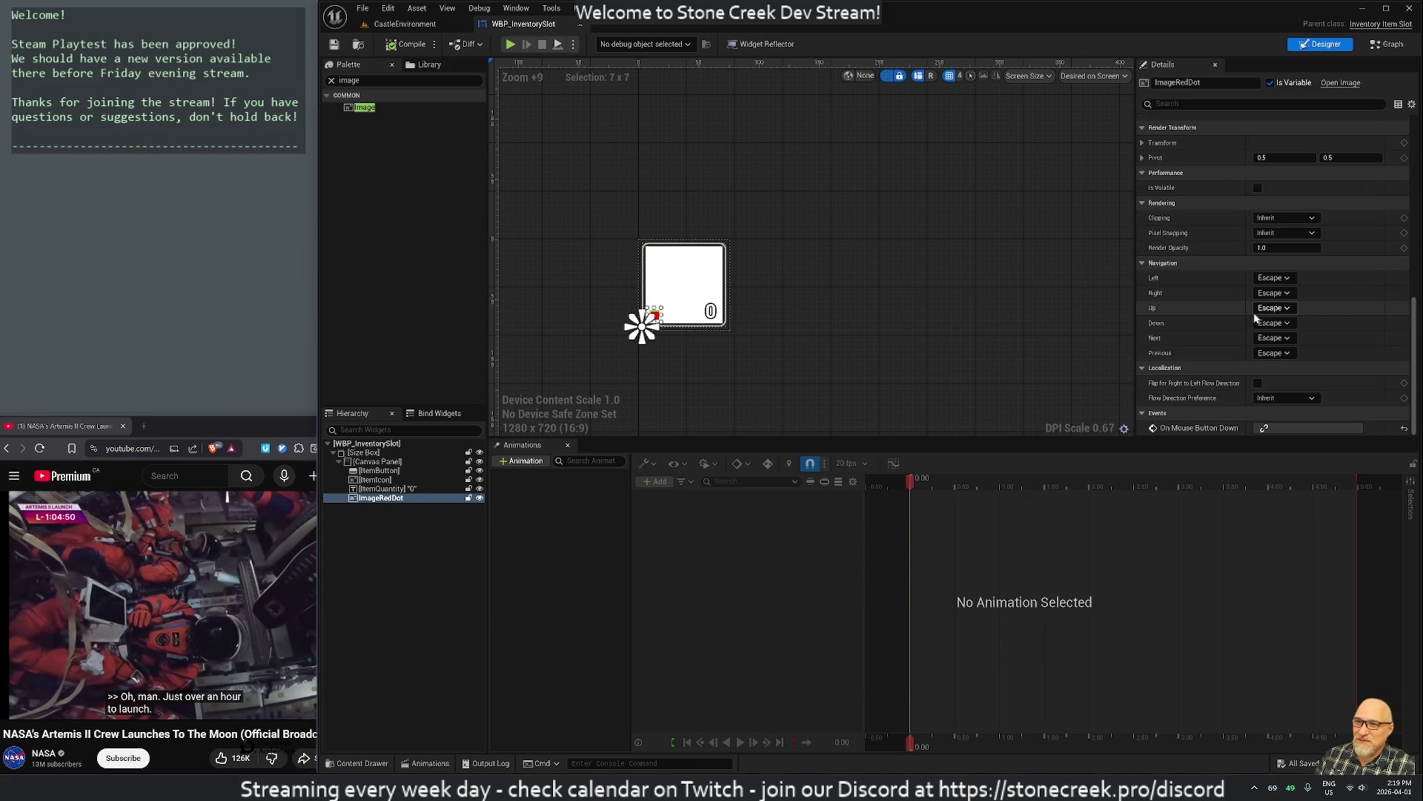
pyautogui.click(1179, 104)
pyautogui.write('visi')
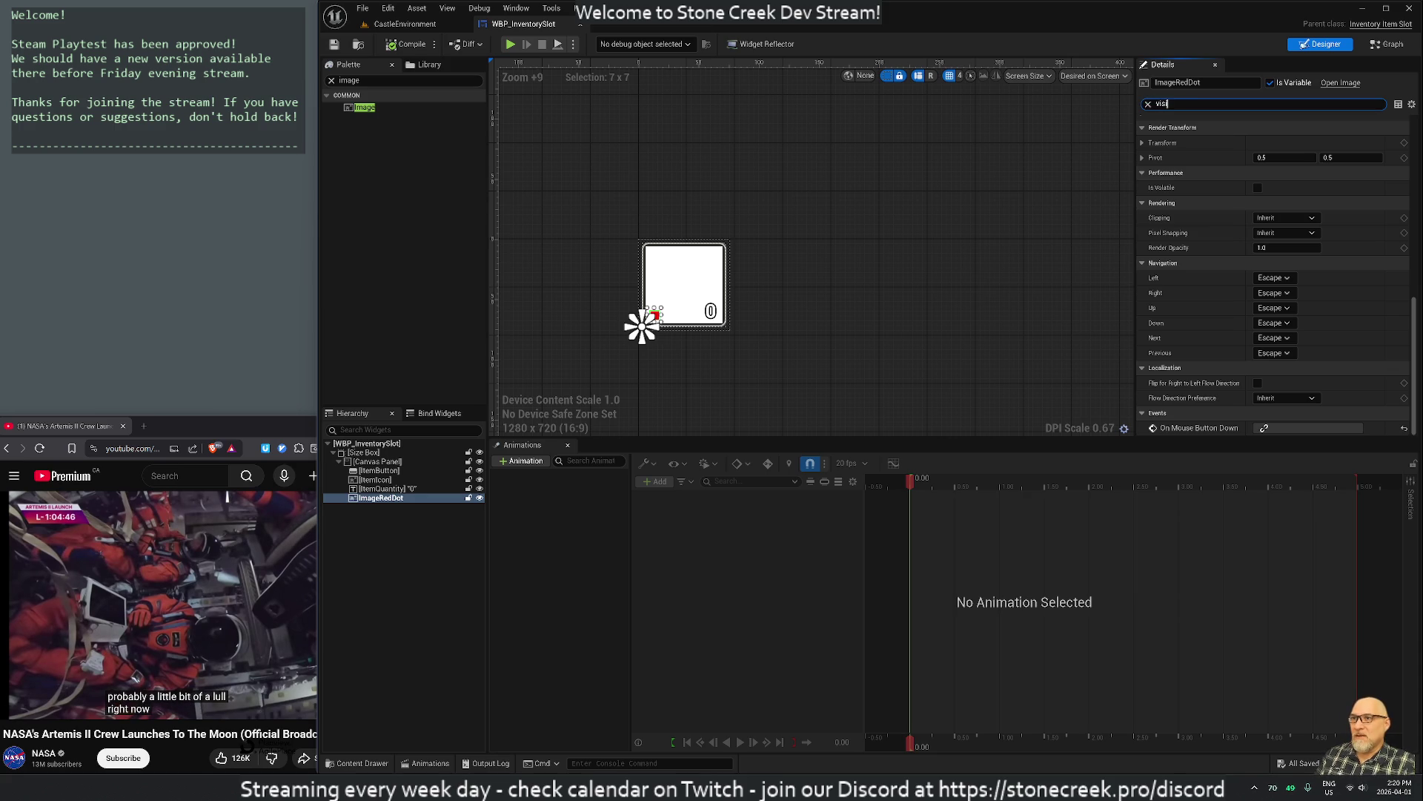
pyautogui.click(1289, 137)
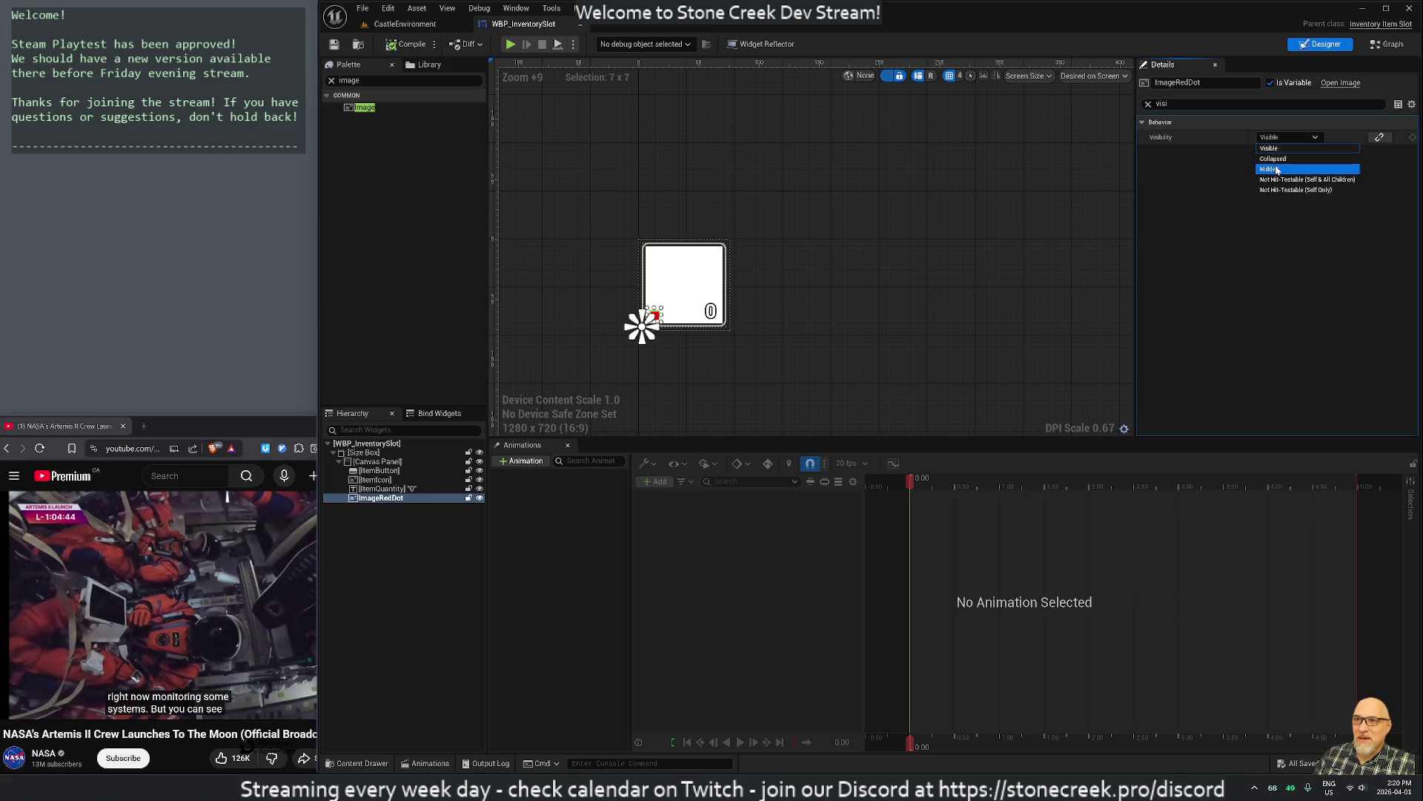
pyautogui.click(1273, 159)
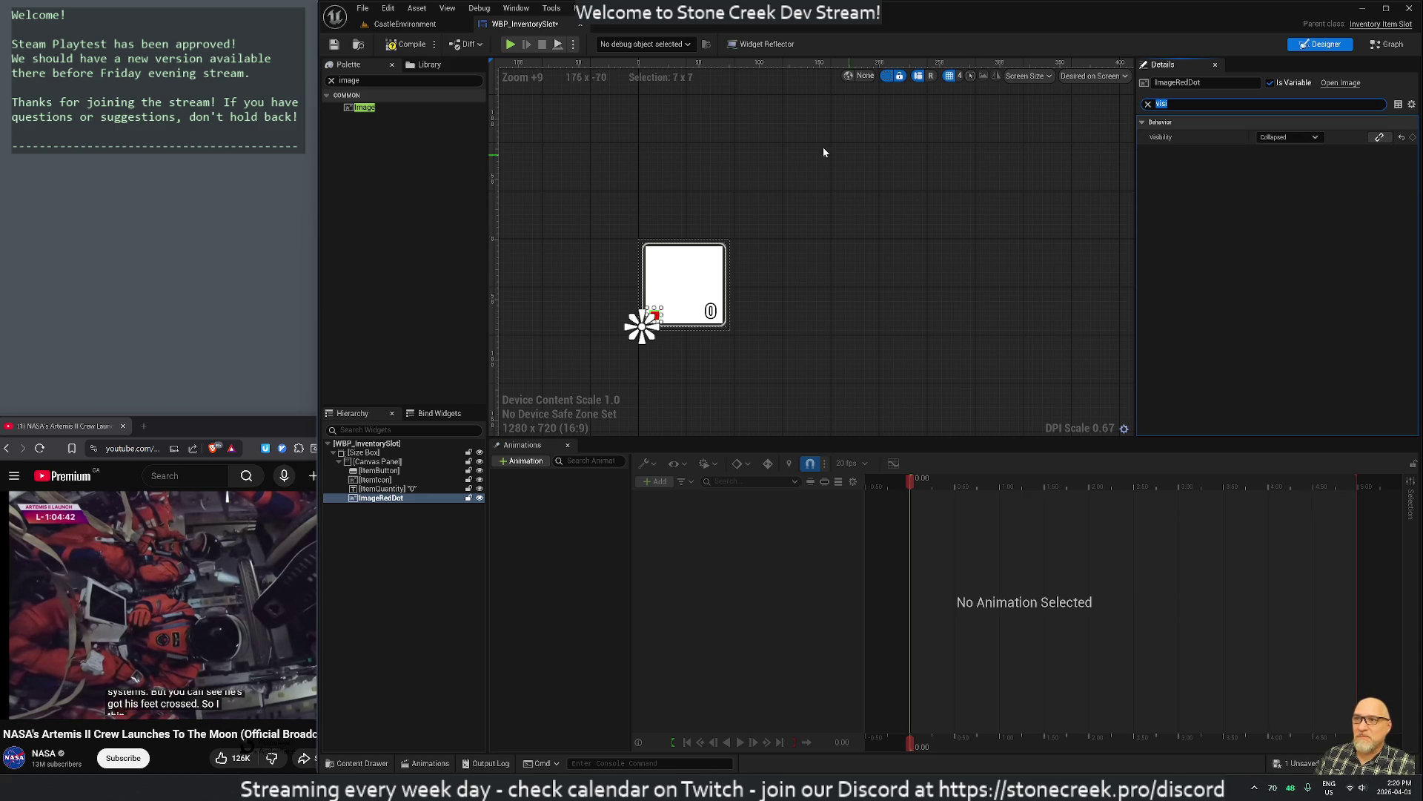
pyautogui.click(401, 44)
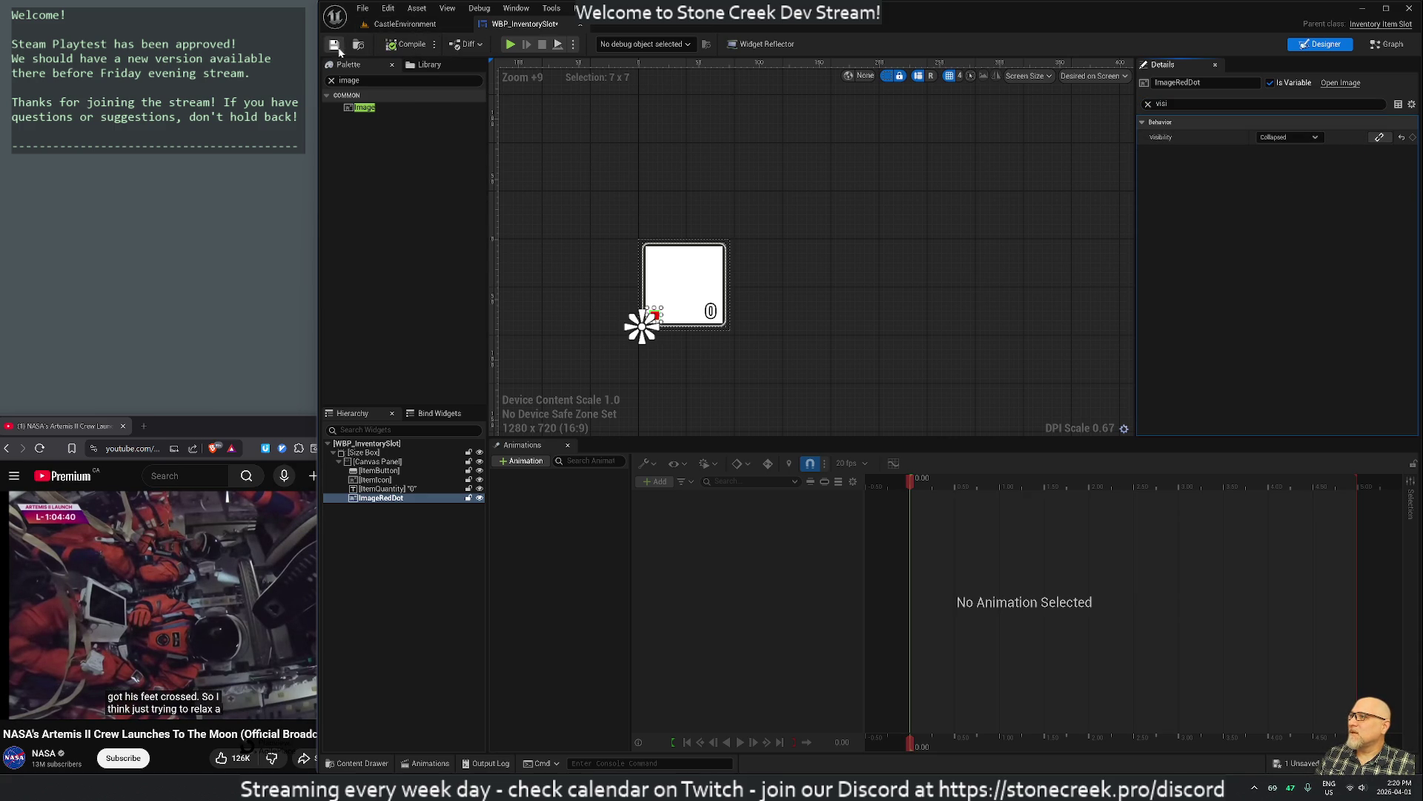
# Return to the CastleEnvironment level, minimize the editor, and bring Rider and the VS Code workspace forward
pyautogui.click(405, 24)
pyautogui.click(1385, 7)
pyautogui.hotkey('alt', 'Tab')
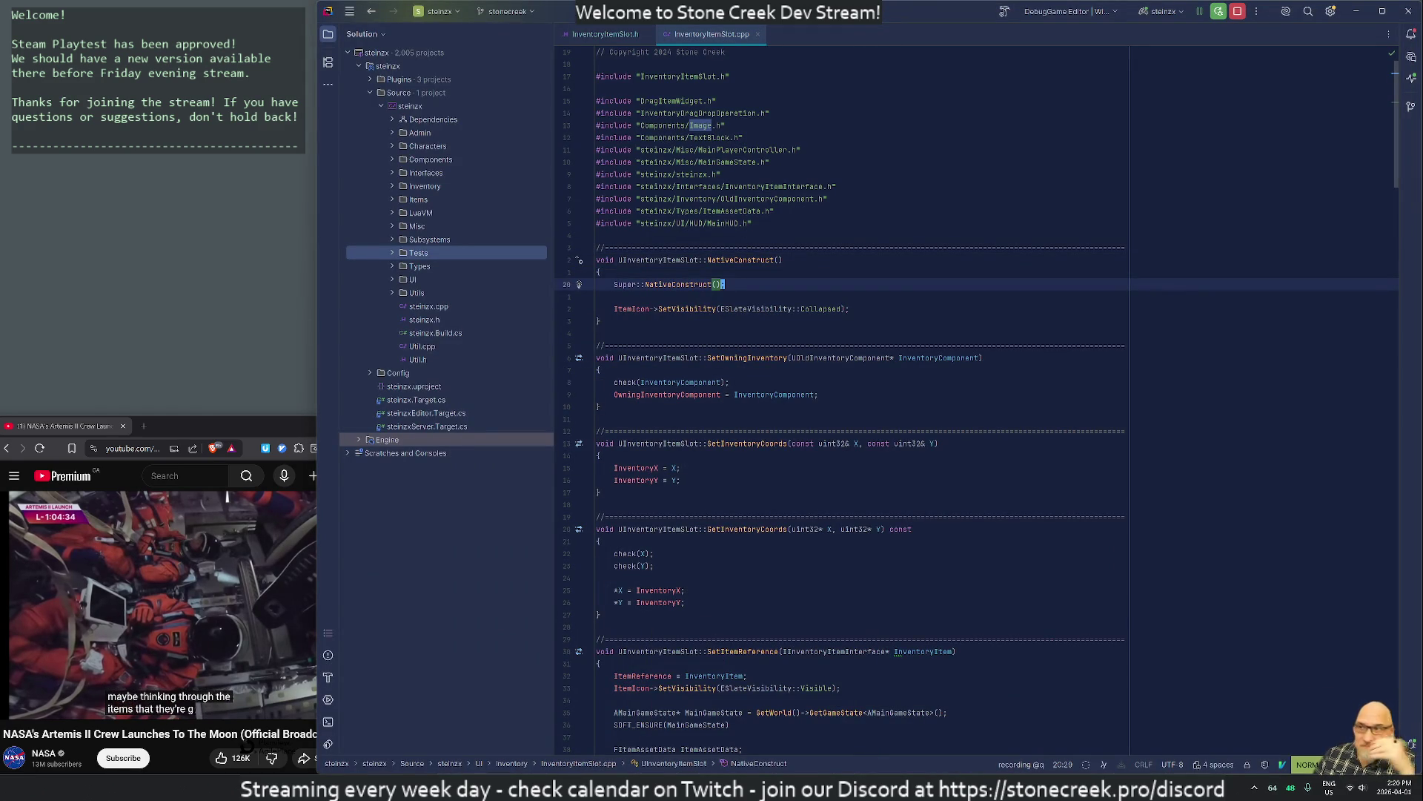
pyautogui.scroll(-10, 829, 519)
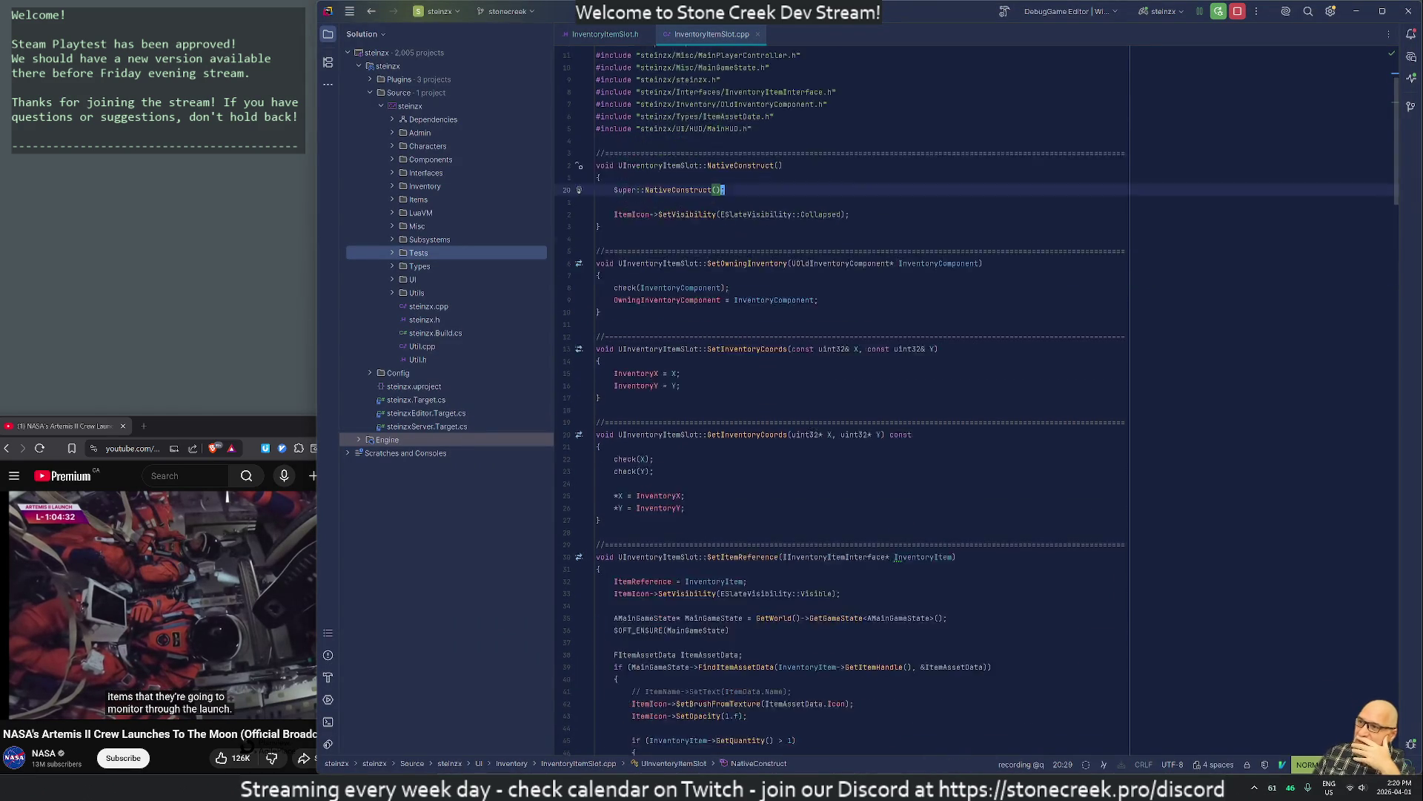
pyautogui.click(829, 787)
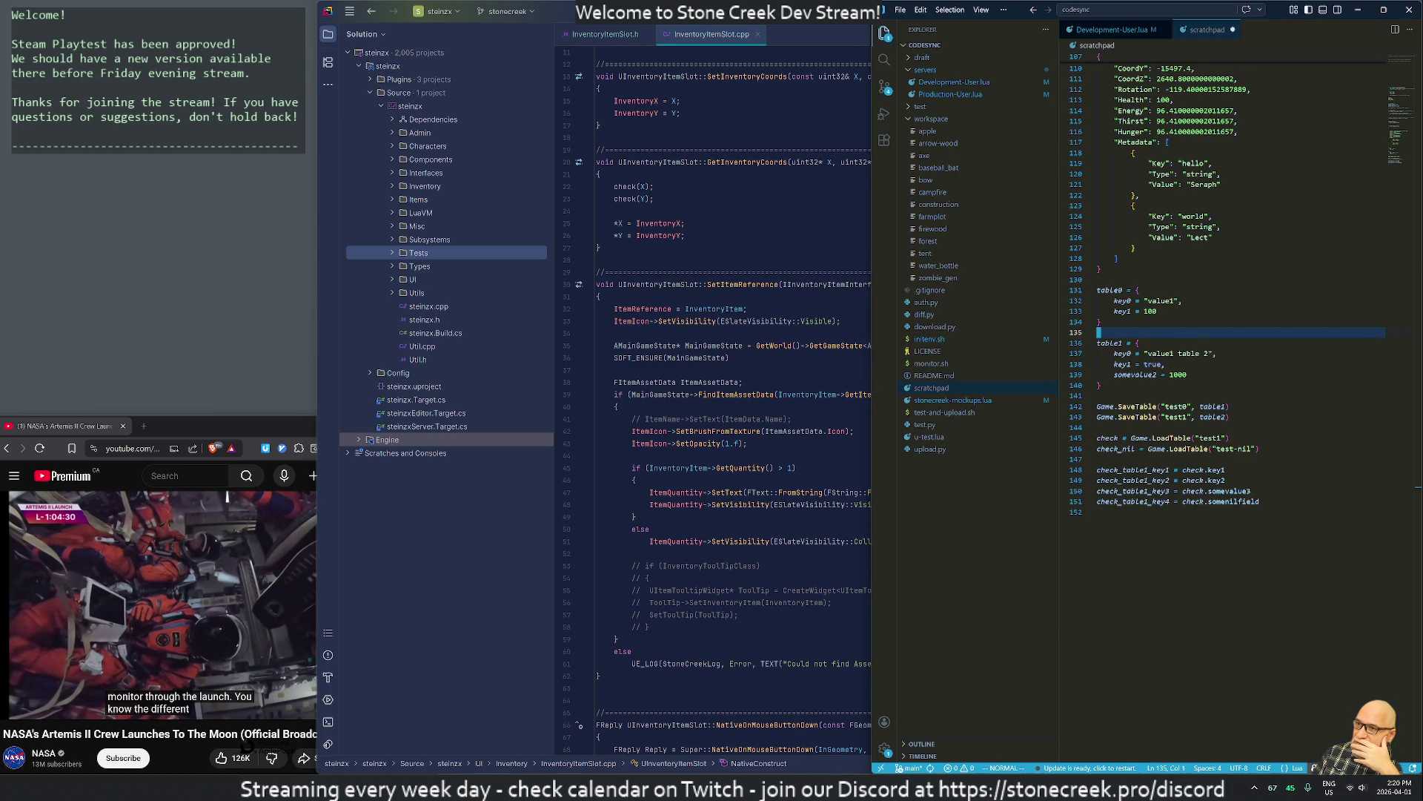
# Check the scratchpad's Metadata entry, then open the bow Lua script through quick file search
pyautogui.click(1149, 163)
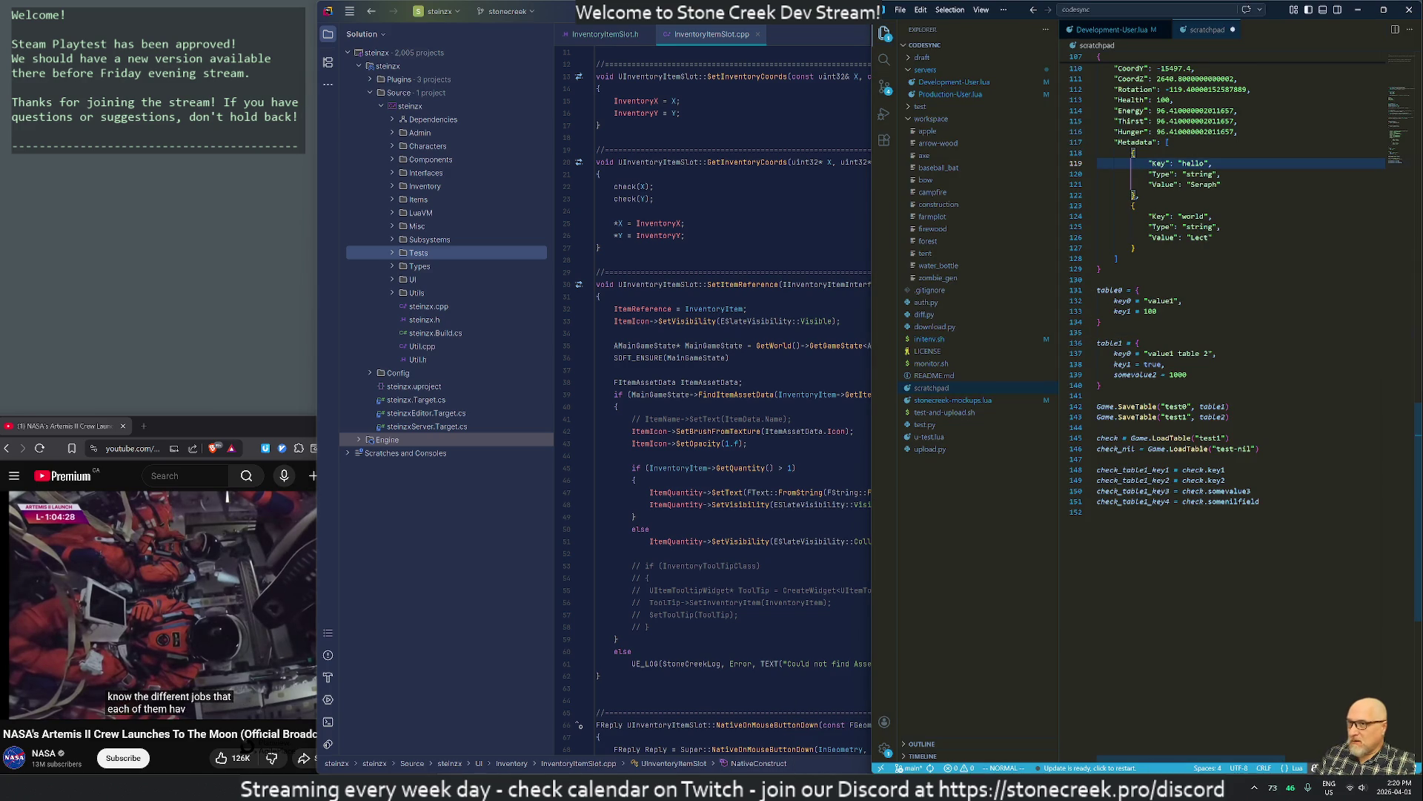
pyautogui.click(1116, 195)
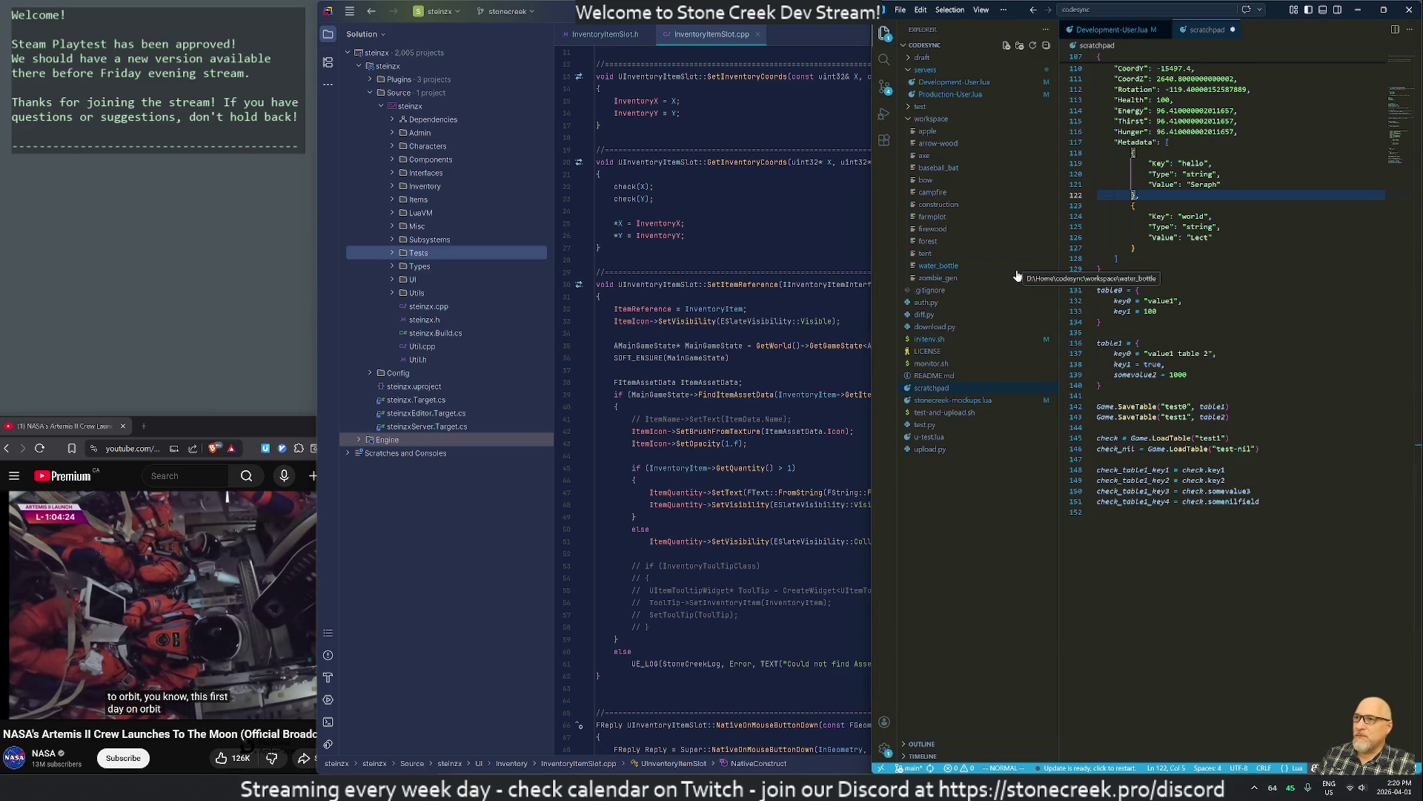
pyautogui.hotkey('ctrl', 'p')
pyautogui.write('bow')
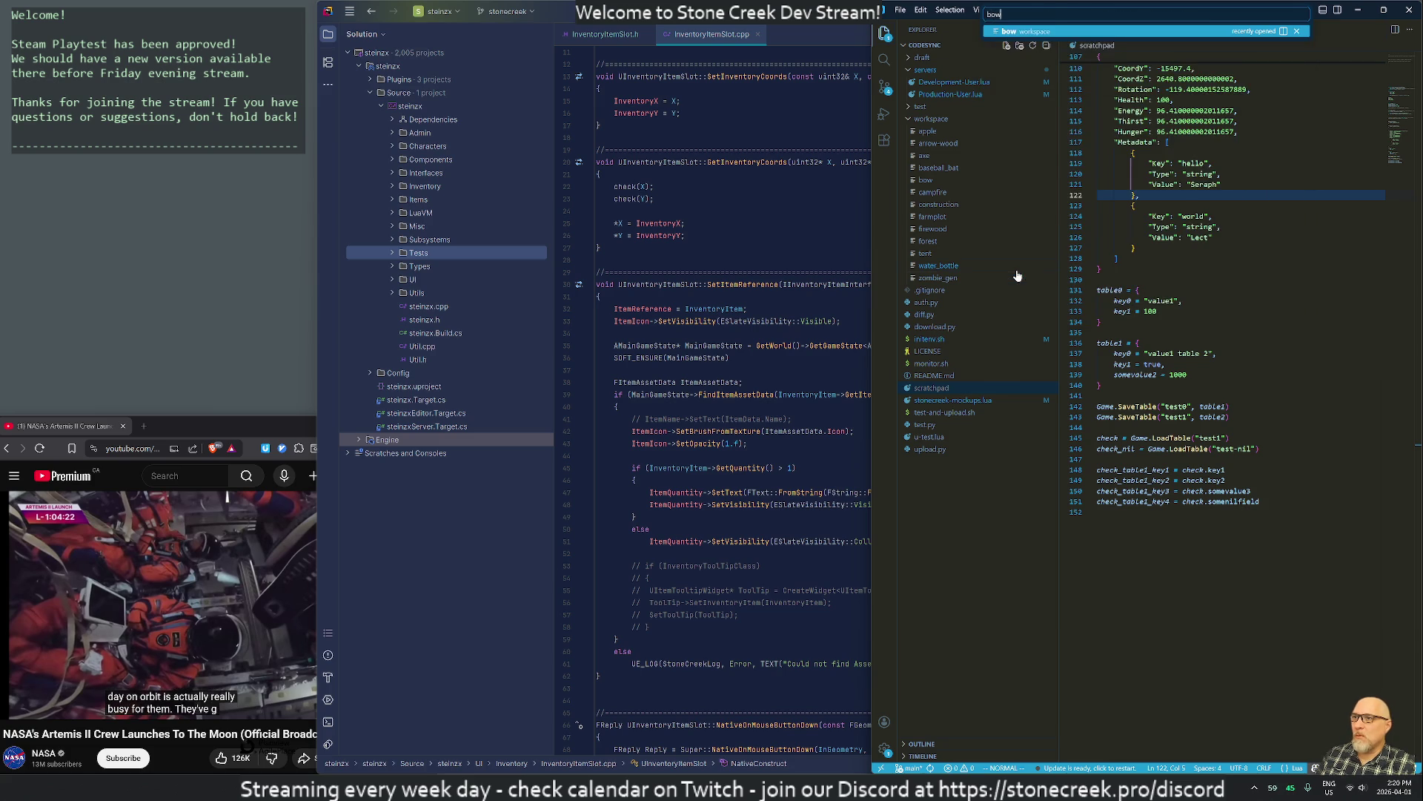
pyautogui.press('Return')
# Locate the commented-out GetEquippedDot call in the bow script, then return to Rider
pyautogui.scroll(5, 1238, 408)
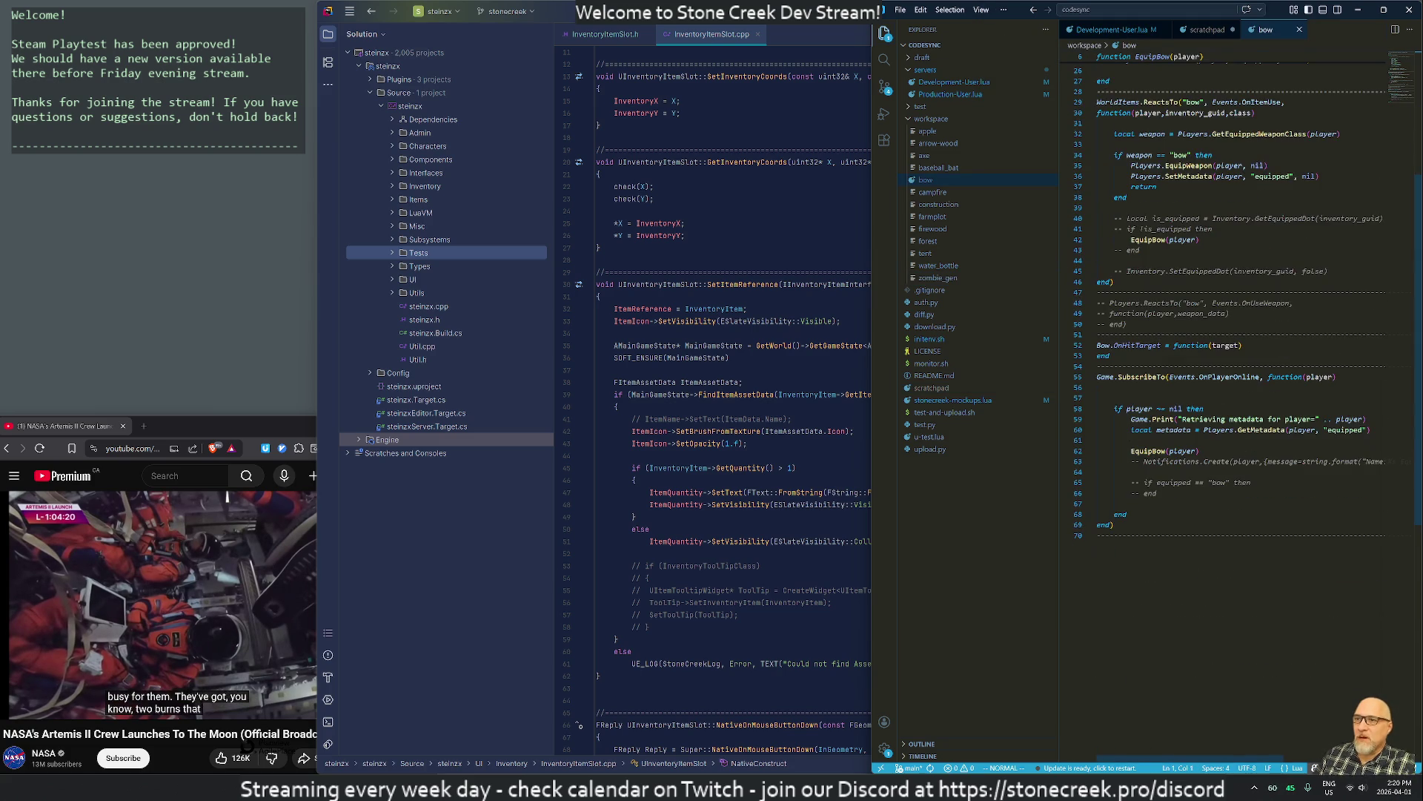
pyautogui.scroll(-3, 1238, 408)
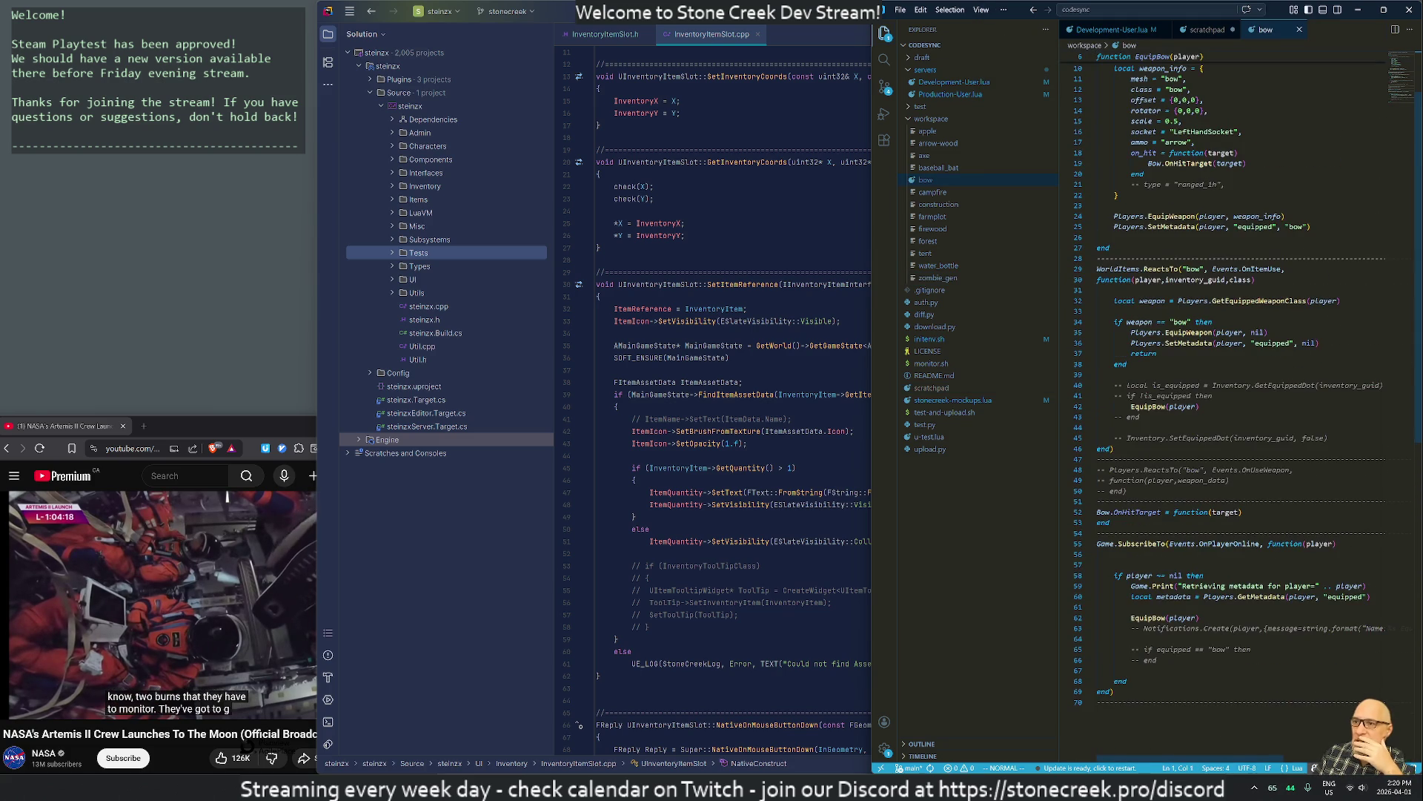
pyautogui.click(1280, 385)
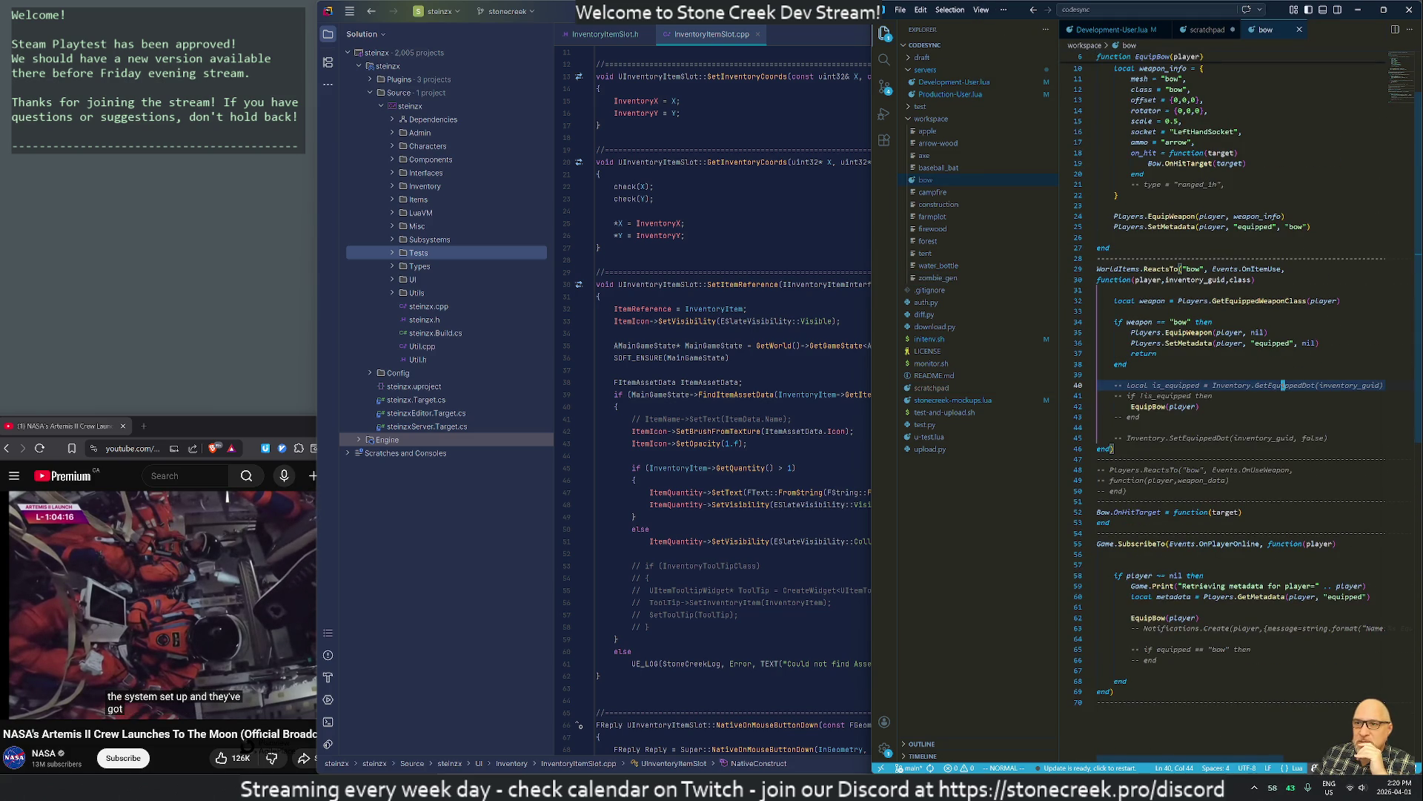
pyautogui.press('h')
pyautogui.press('h')
pyautogui.press('h')
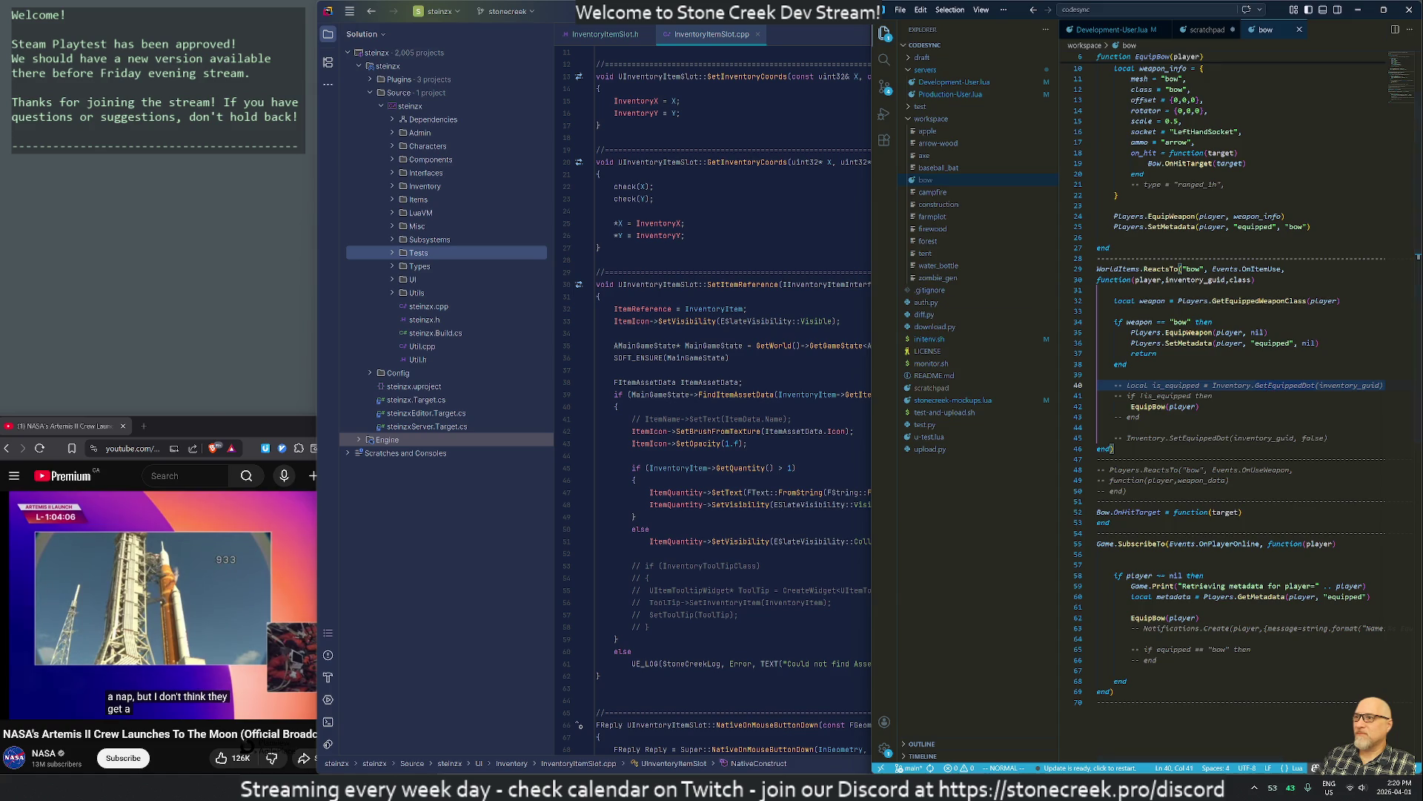
pyautogui.click(598, 247)
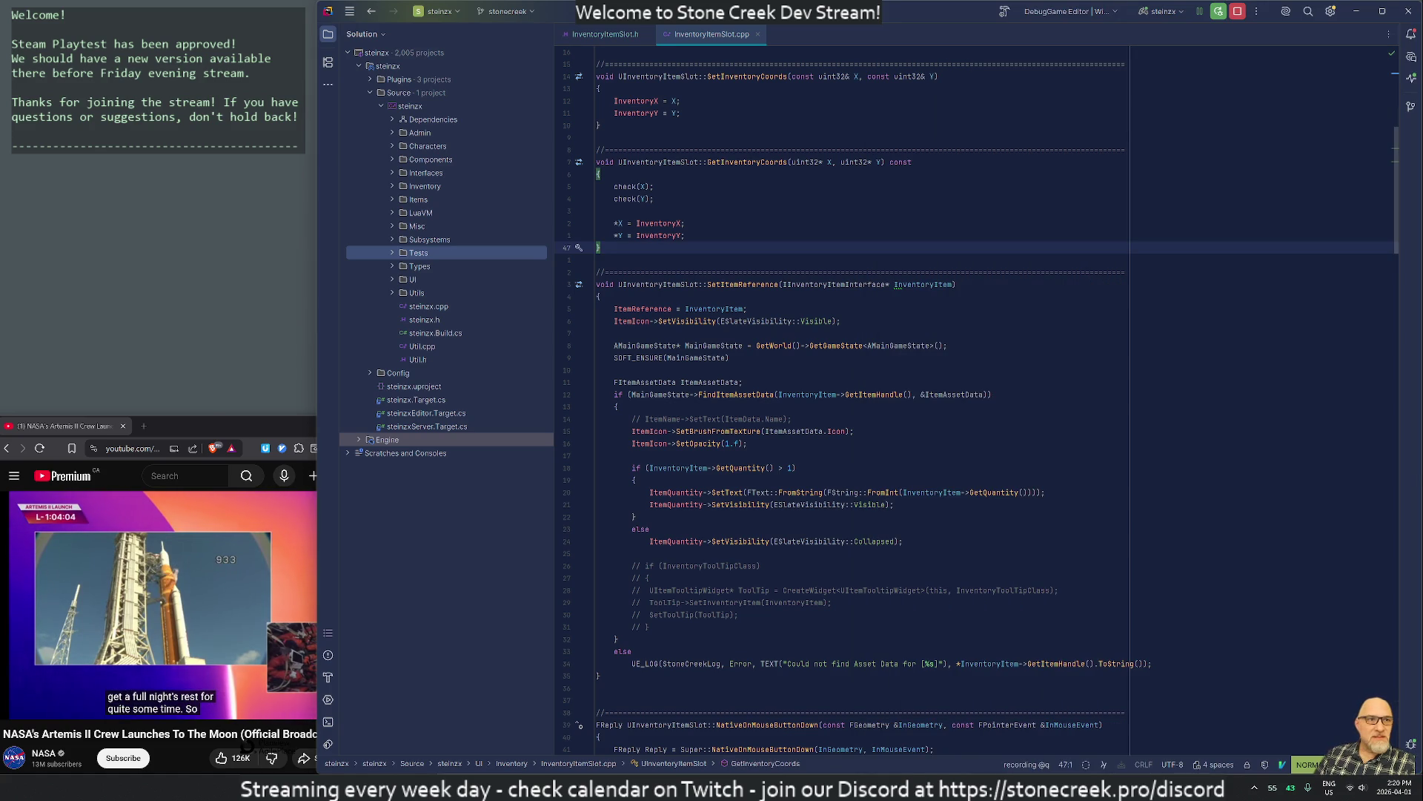
# Drag the LeanKit Stone Creek Development board window up to fill the screen
pyautogui.moveTo(1024, 222); pyautogui.dragTo(1024, 9)
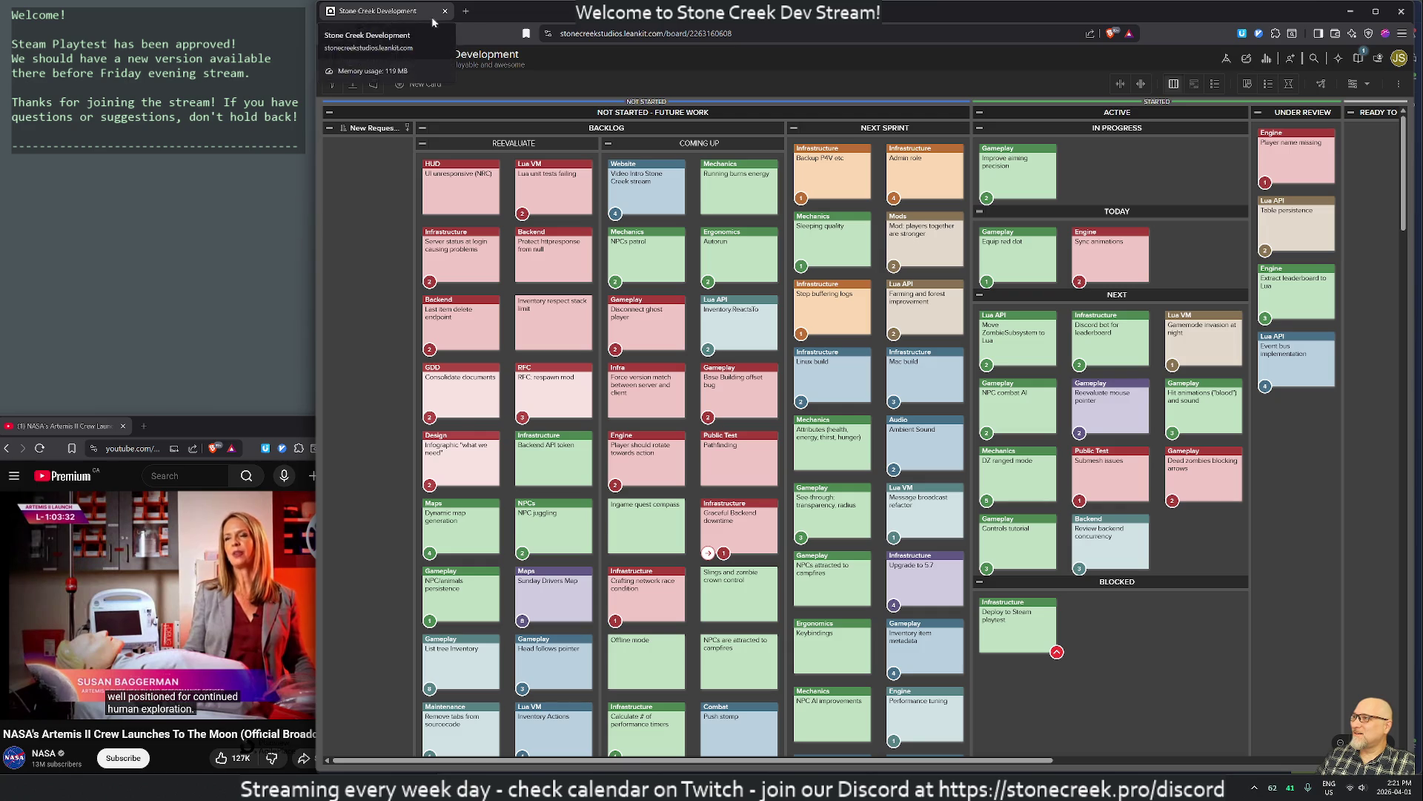
# Alt+Tab from the LeanKit board back to InventoryItemSlot.cpp in Rider
pyautogui.hotkey('alt', 'Tab')
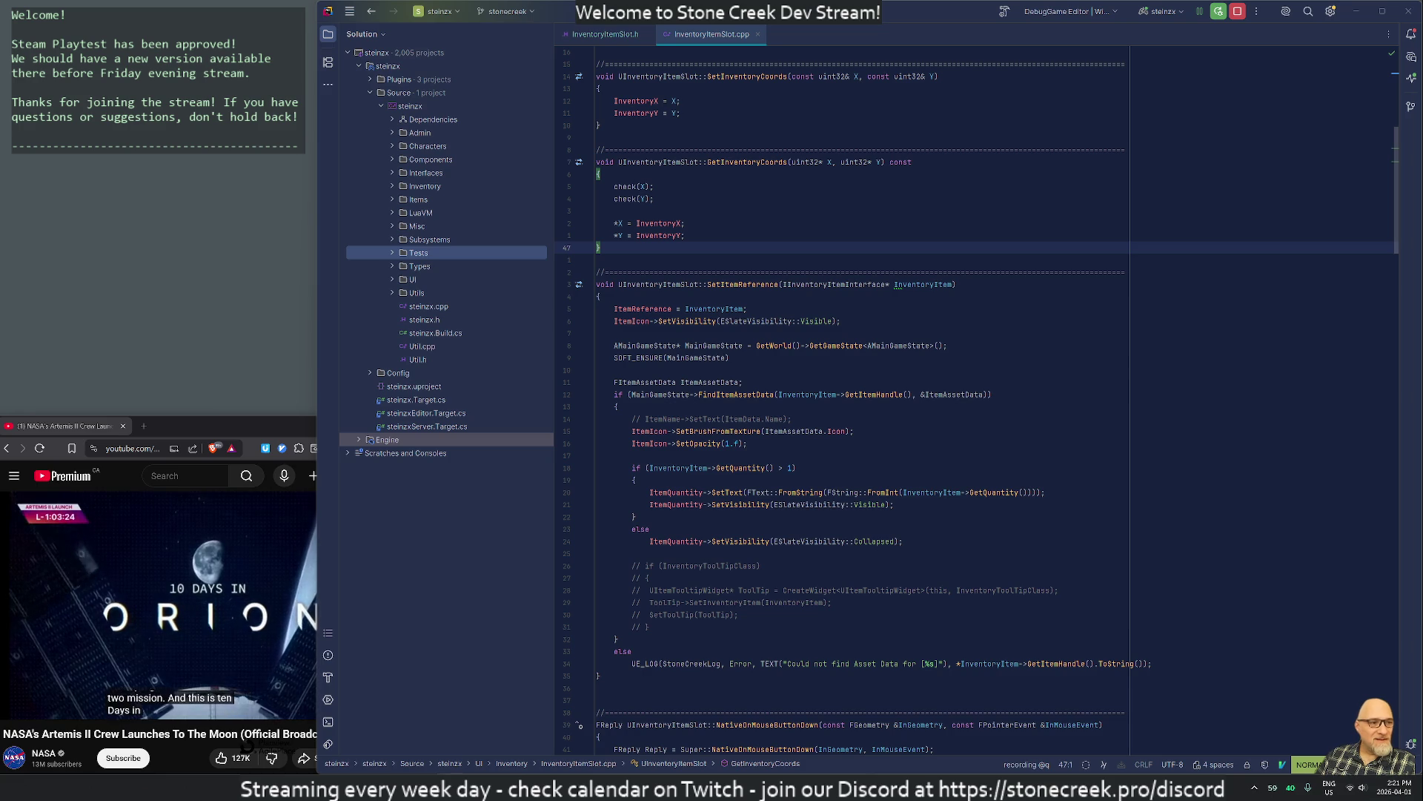
# Switch to InventoryItemSlot.h and open a new line after MarkDragDrop() in the private section
pyautogui.press('k')
pyautogui.press('z')
pyautogui.press('z')
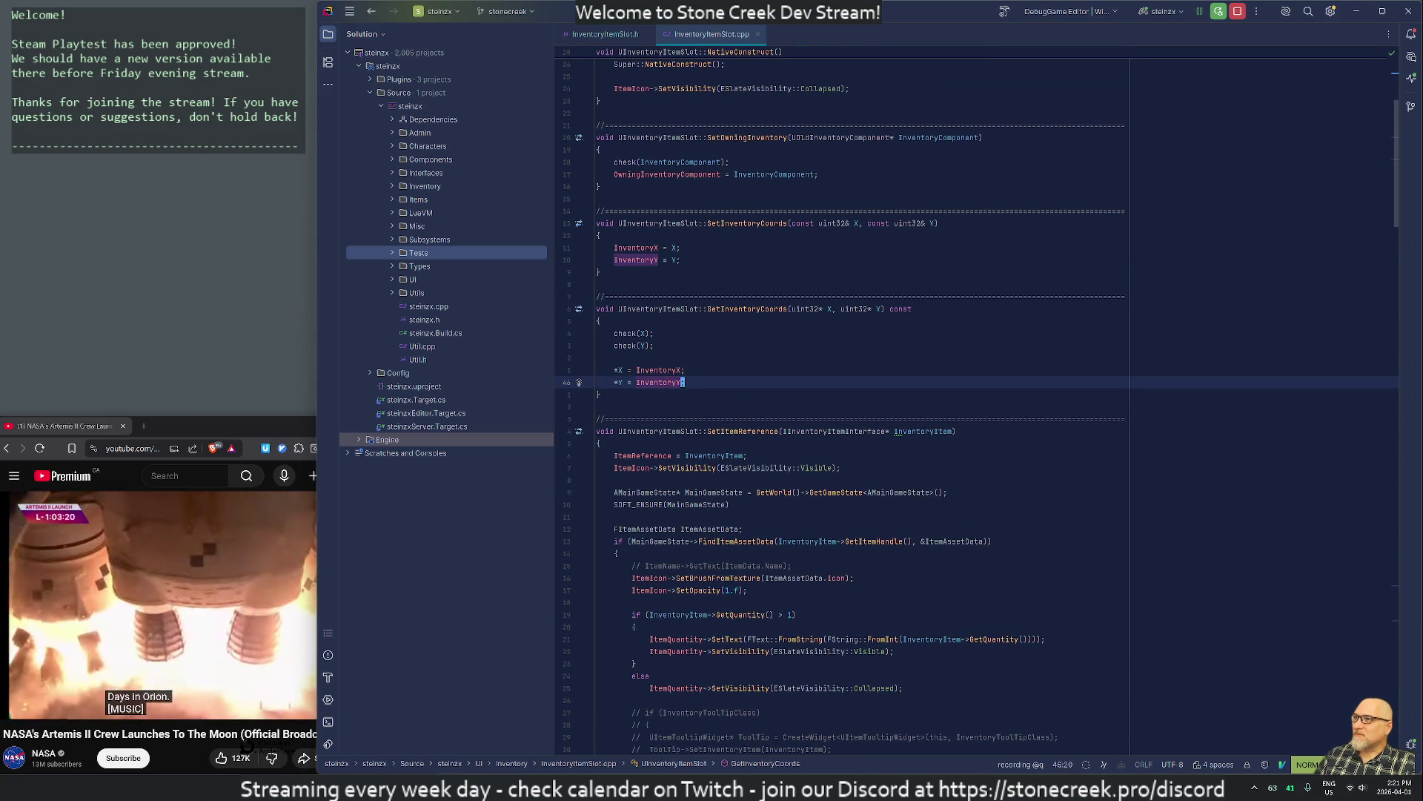
pyautogui.press('9')
pyautogui.press('k')
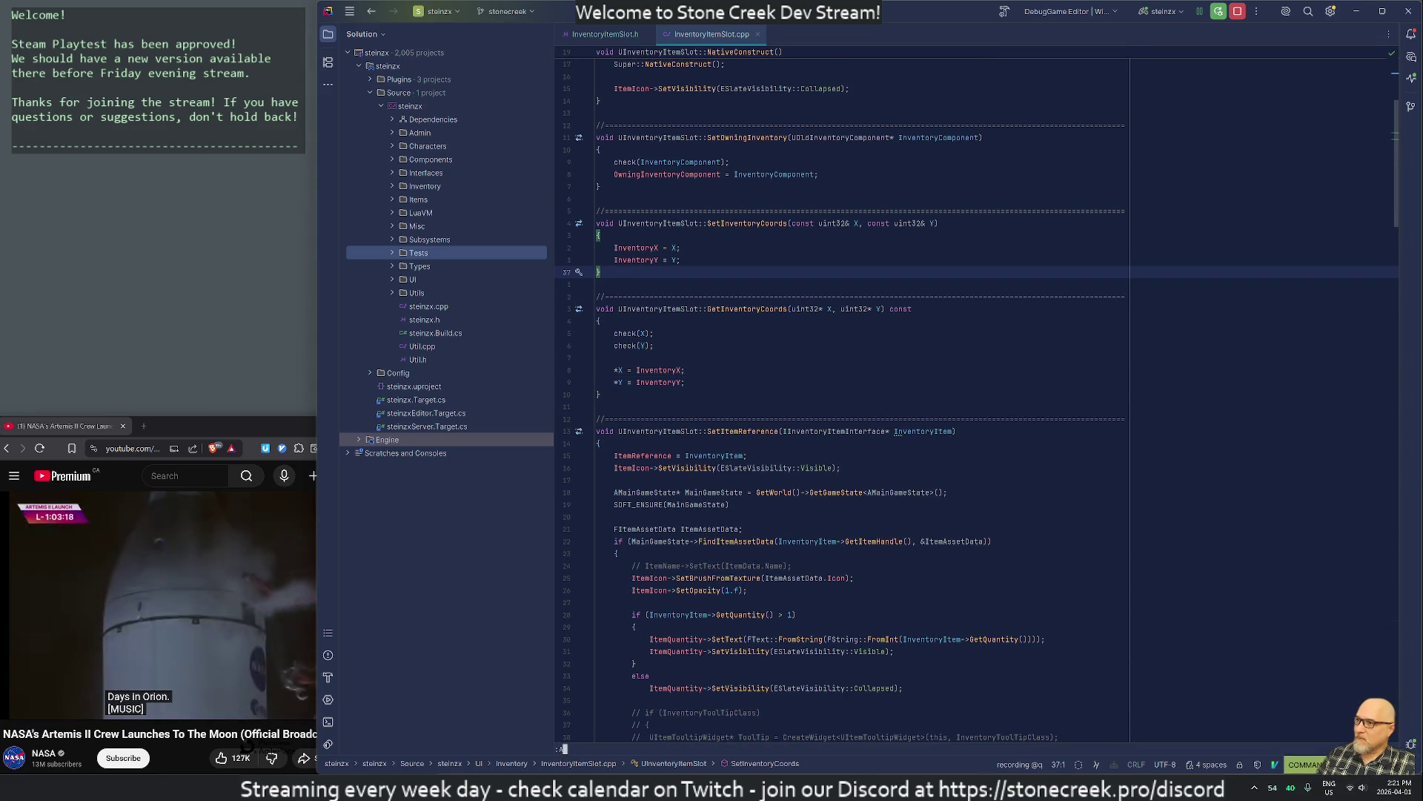
pyautogui.hotkey('ctrl', 'Tab')
pyautogui.press('k')
pyautogui.press('k')
pyautogui.press('k')
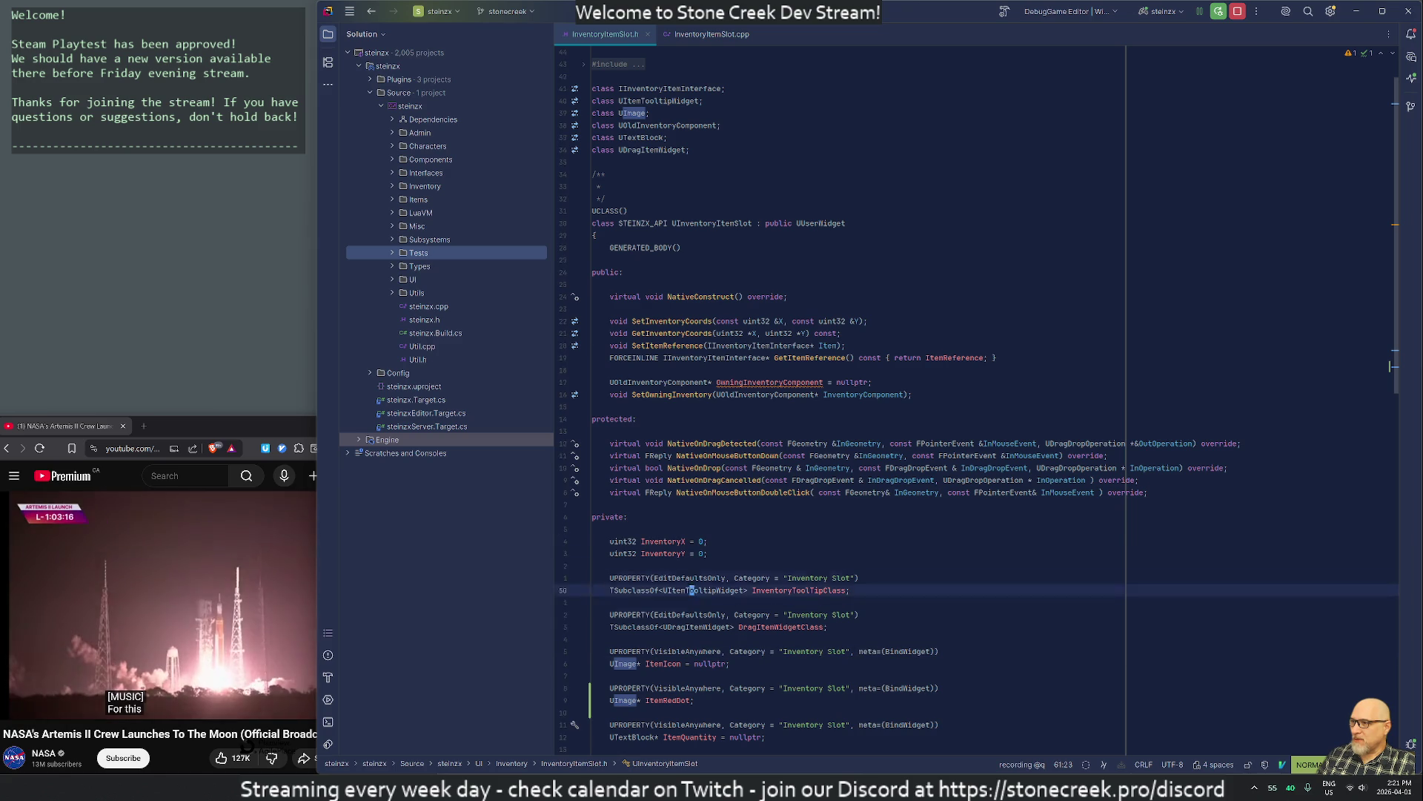
pyautogui.press('j')
pyautogui.press('j')
pyautogui.press('j')
pyautogui.press('o')
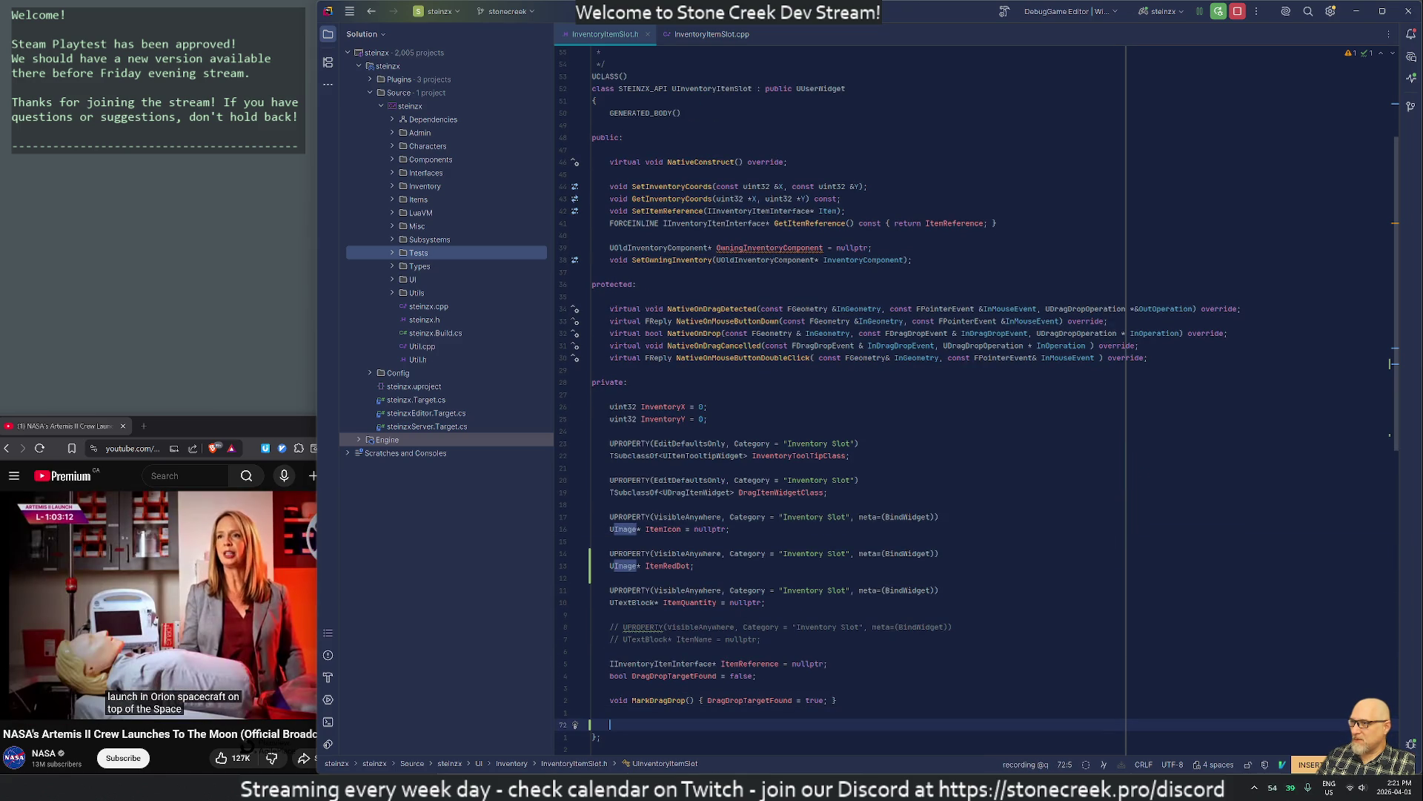
pyautogui.press('BackSpace')
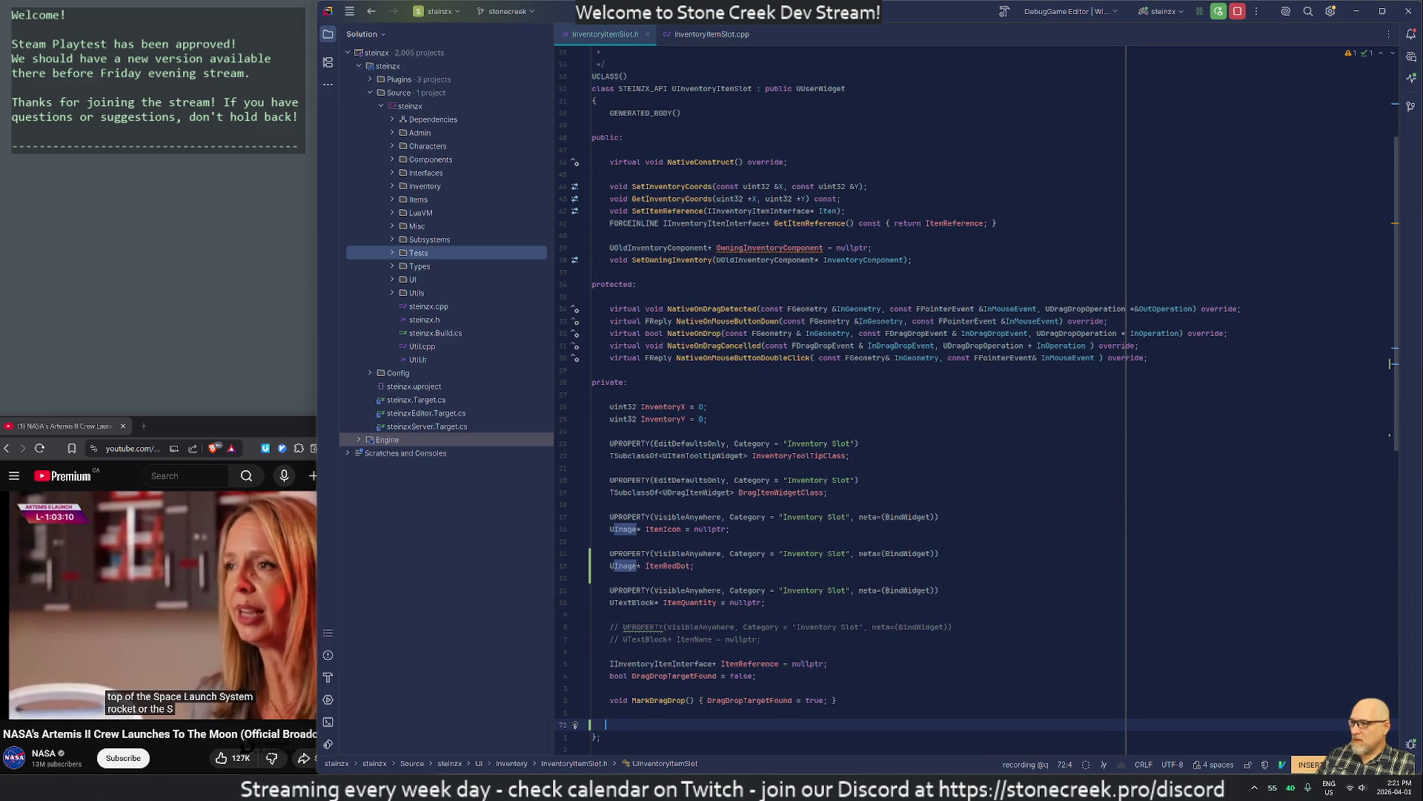
# Add a UPROPERTY() bool bShowRedDot = false; member
pyautogui.write('UPERO')
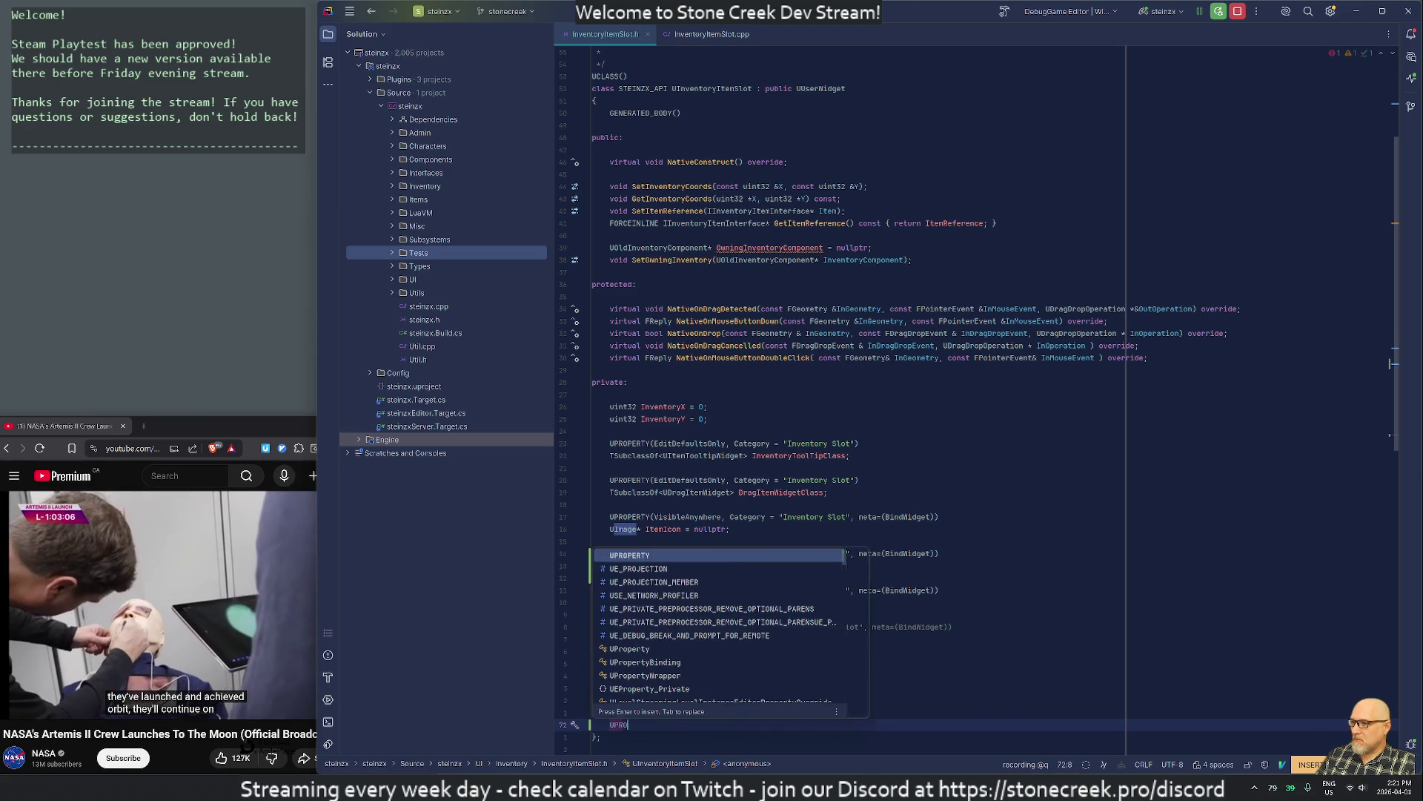
pyautogui.press('Return')
pyautogui.press('Escape')
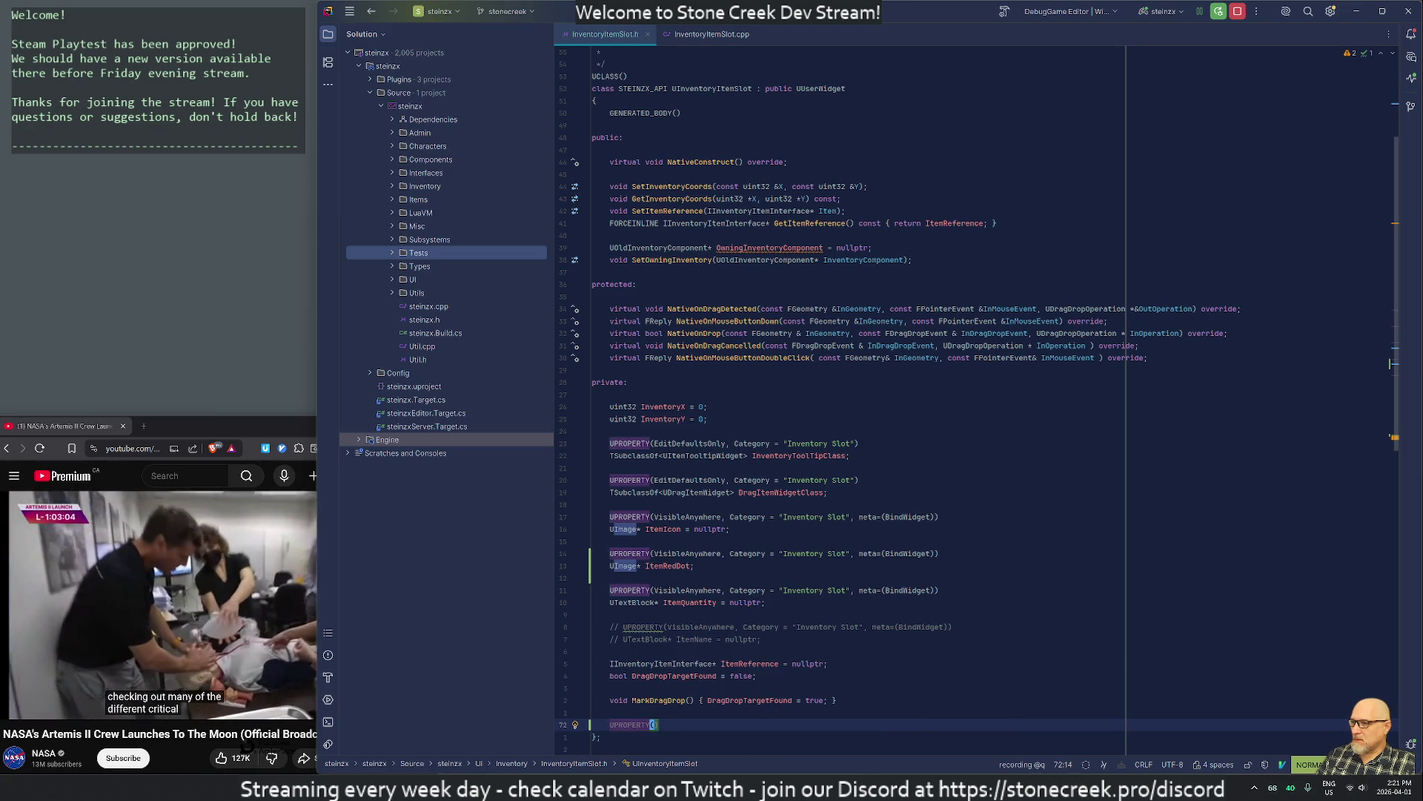
pyautogui.press('Escape')
pyautogui.press('o')
pyautogui.press('Escape')
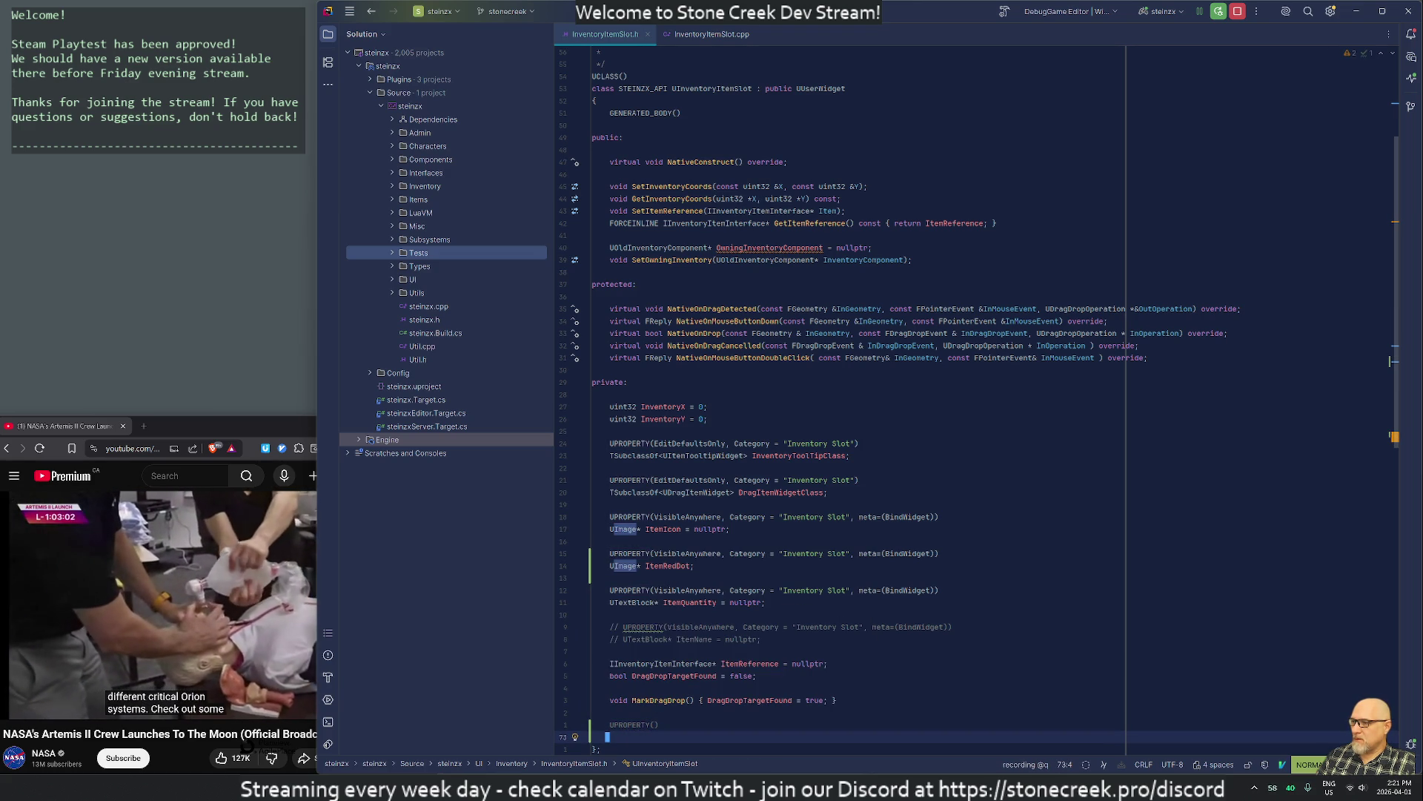
pyautogui.write('abool ')
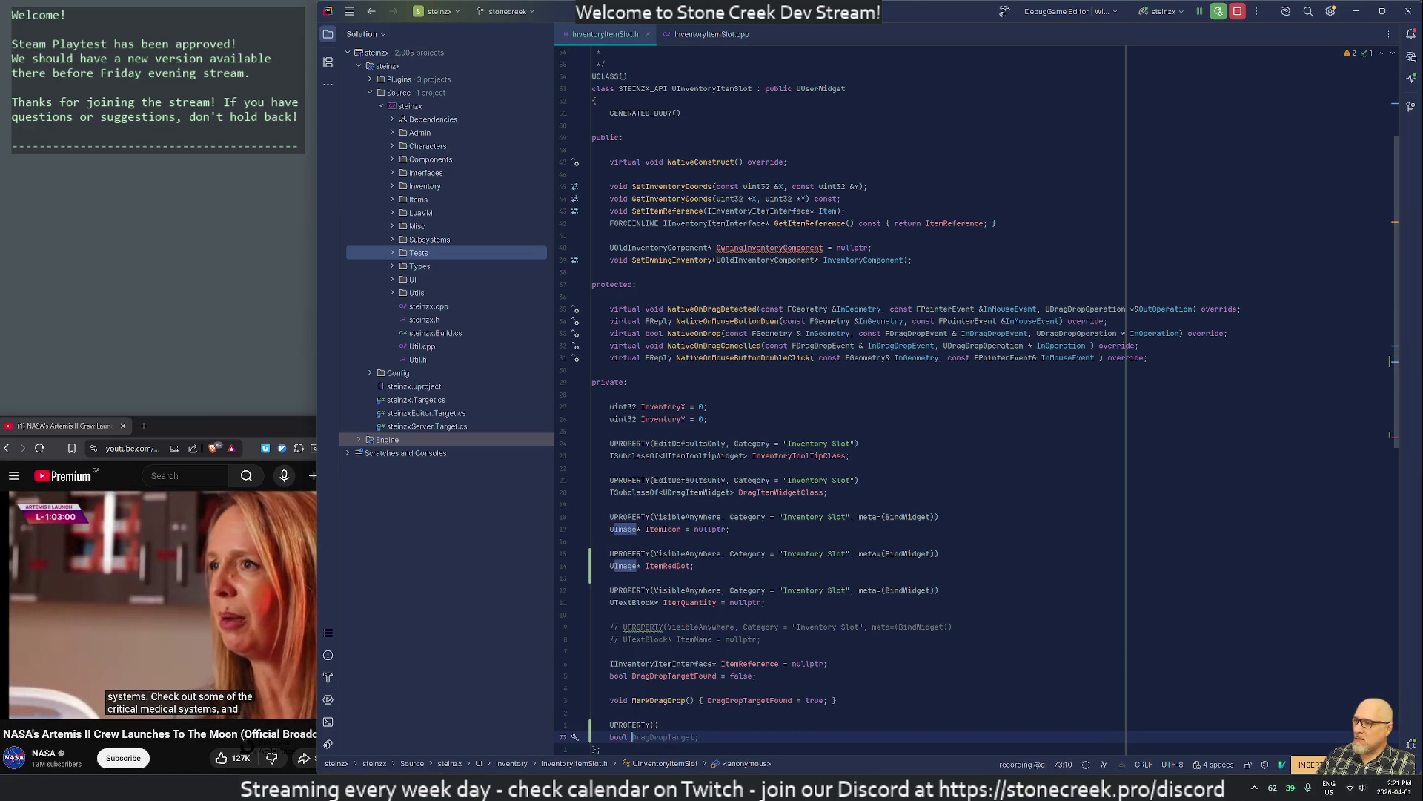
pyautogui.write('b')
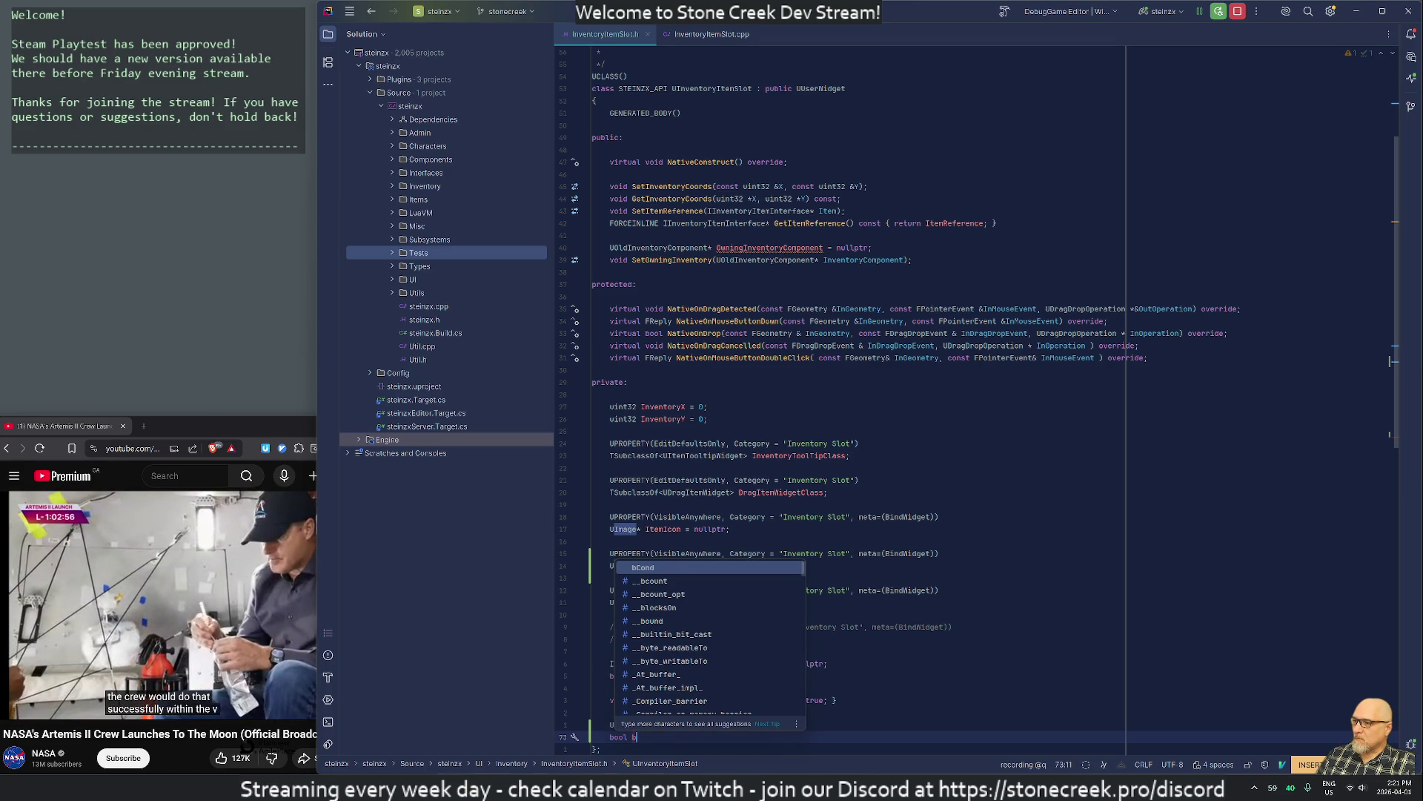
pyautogui.write('ShowRed')
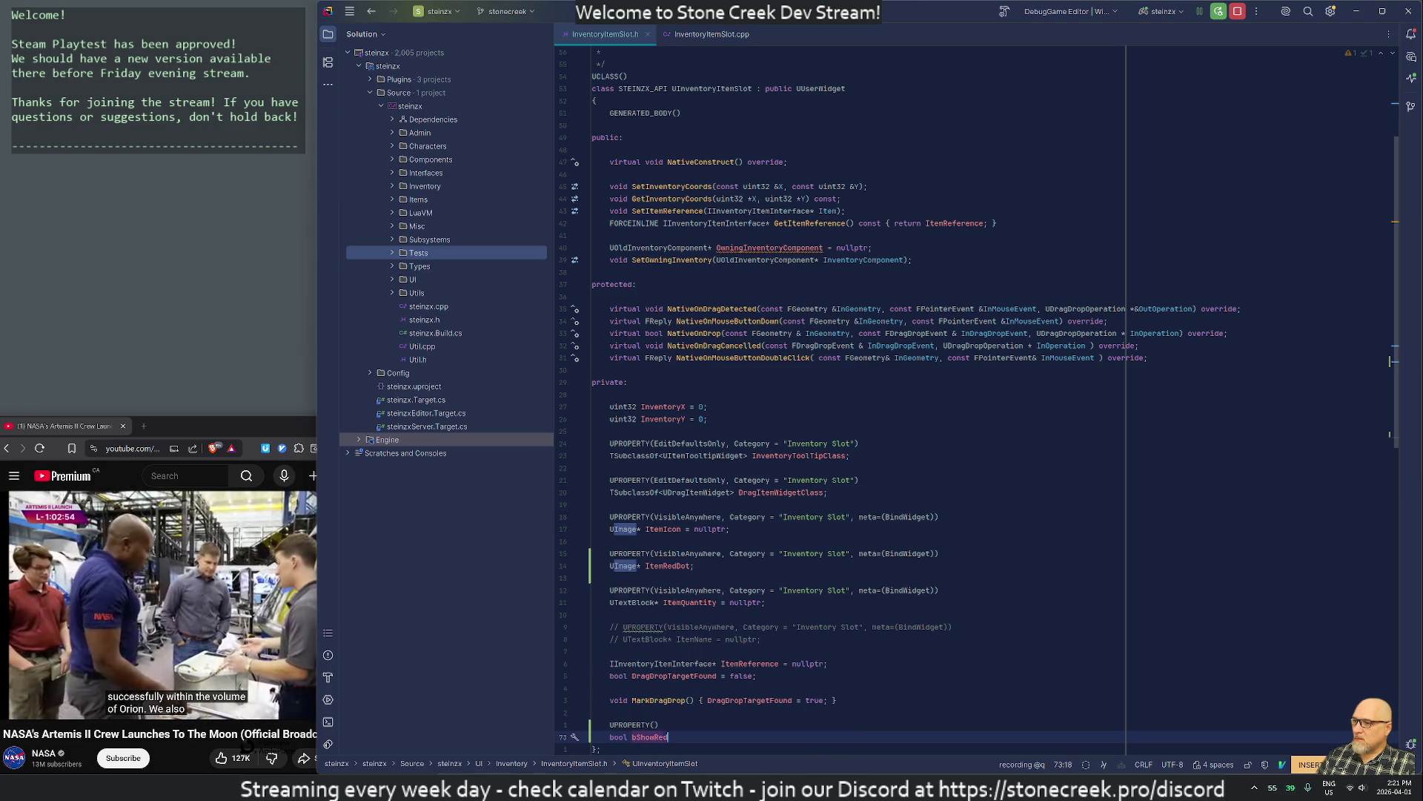
pyautogui.write('Dot = false;')
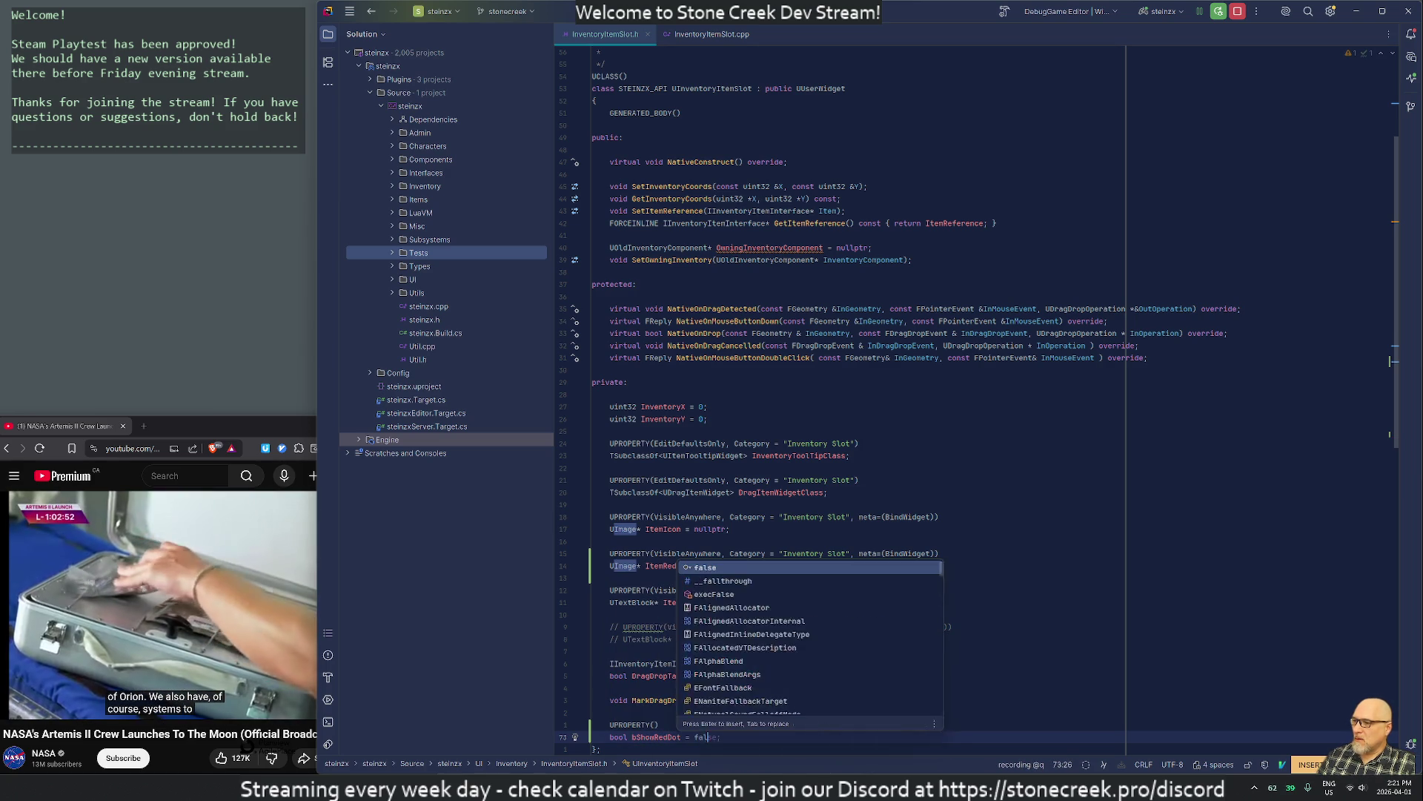
pyautogui.press('Escape')
pyautogui.press('j')
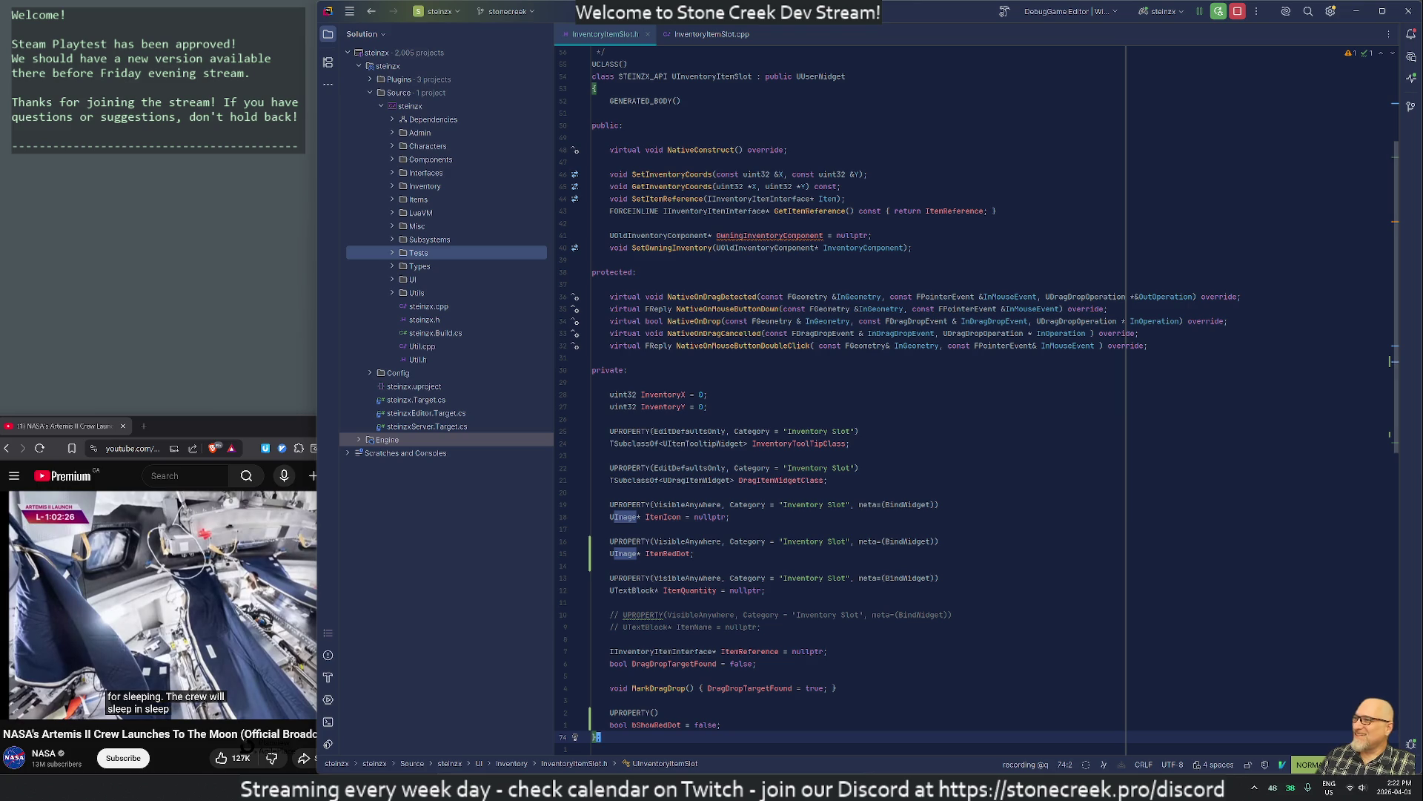
pyautogui.scroll(-4, 964, 400)
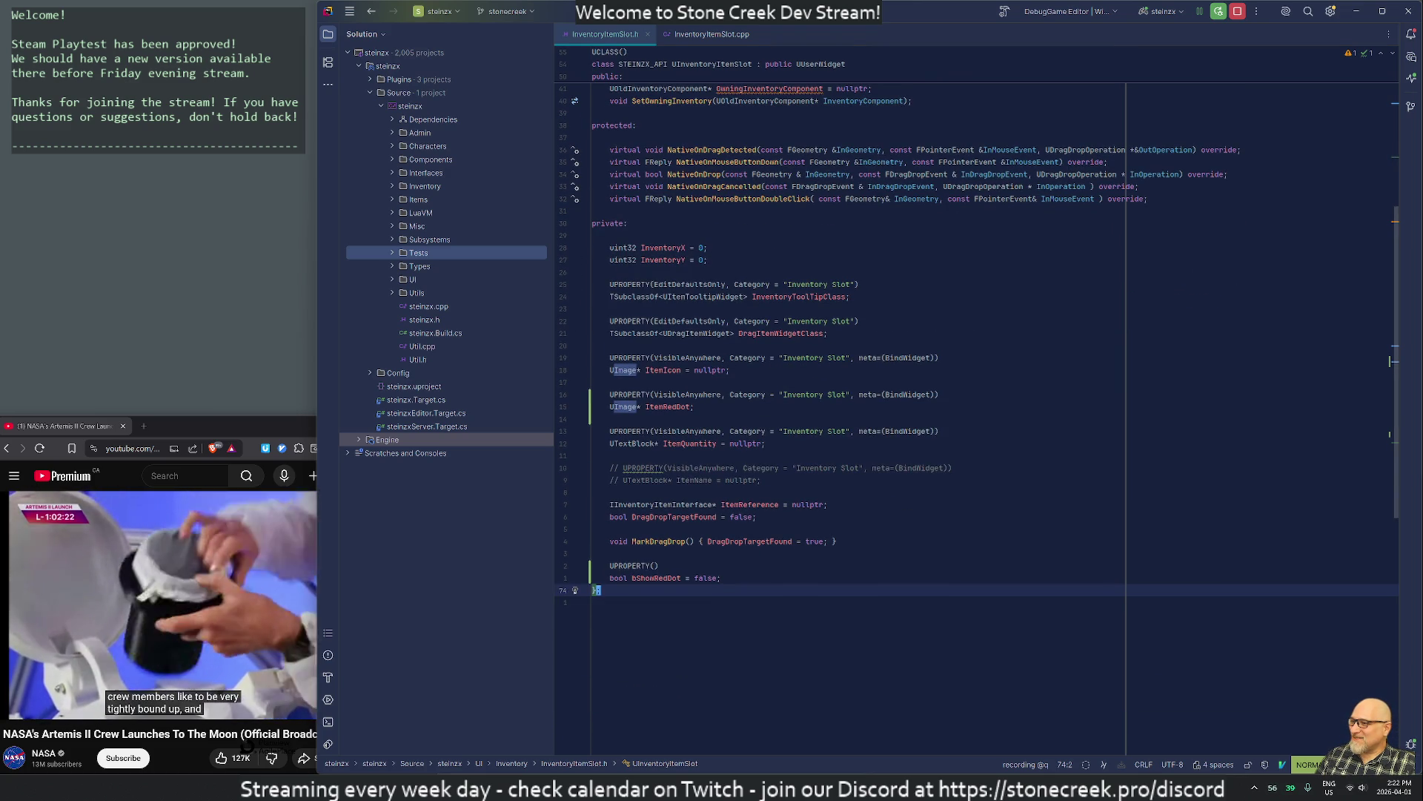
pyautogui.press('k')
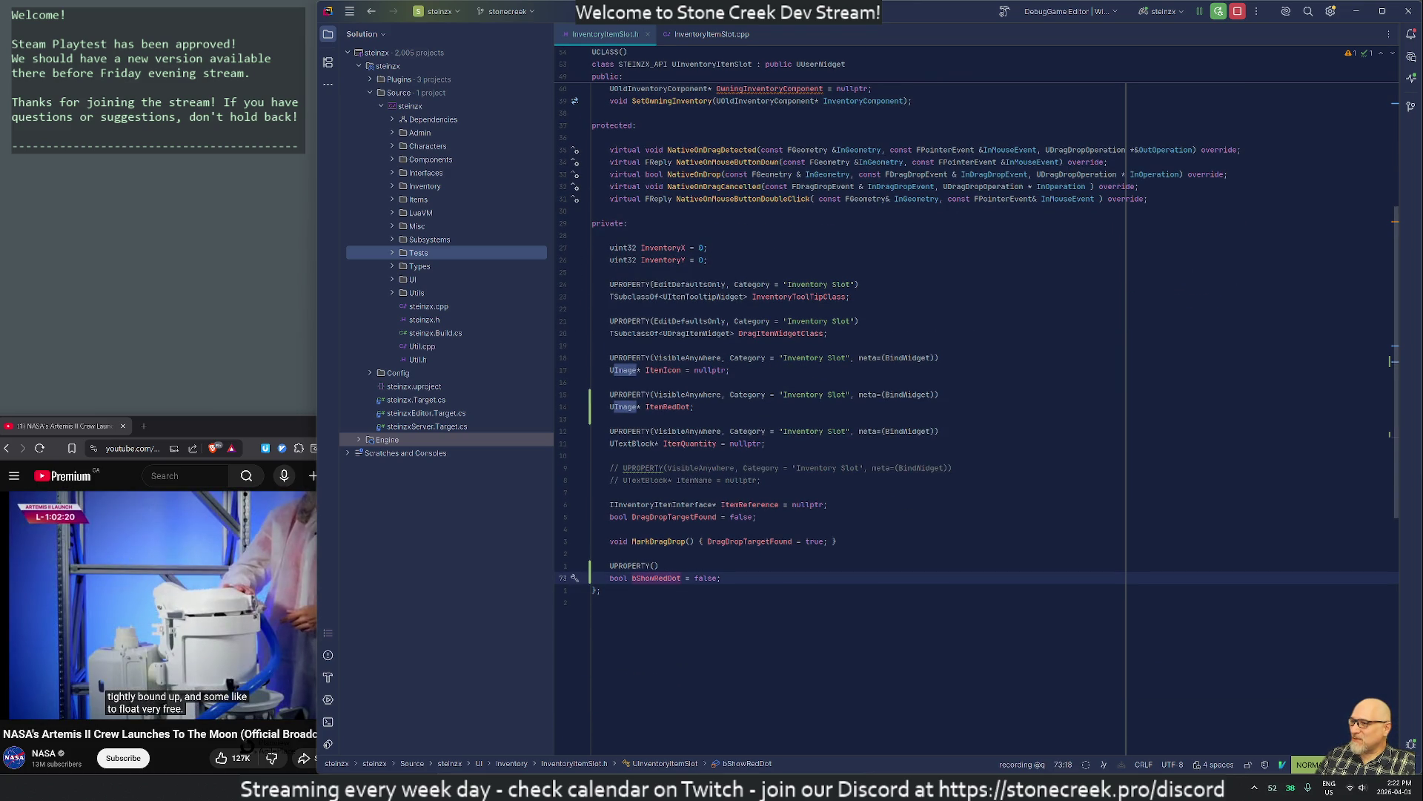
# Declare an inline const GetRedDotVisible() getter that returns bShowRedDot
pyautogui.press('3')
pyautogui.press('8')
pyautogui.press('k')
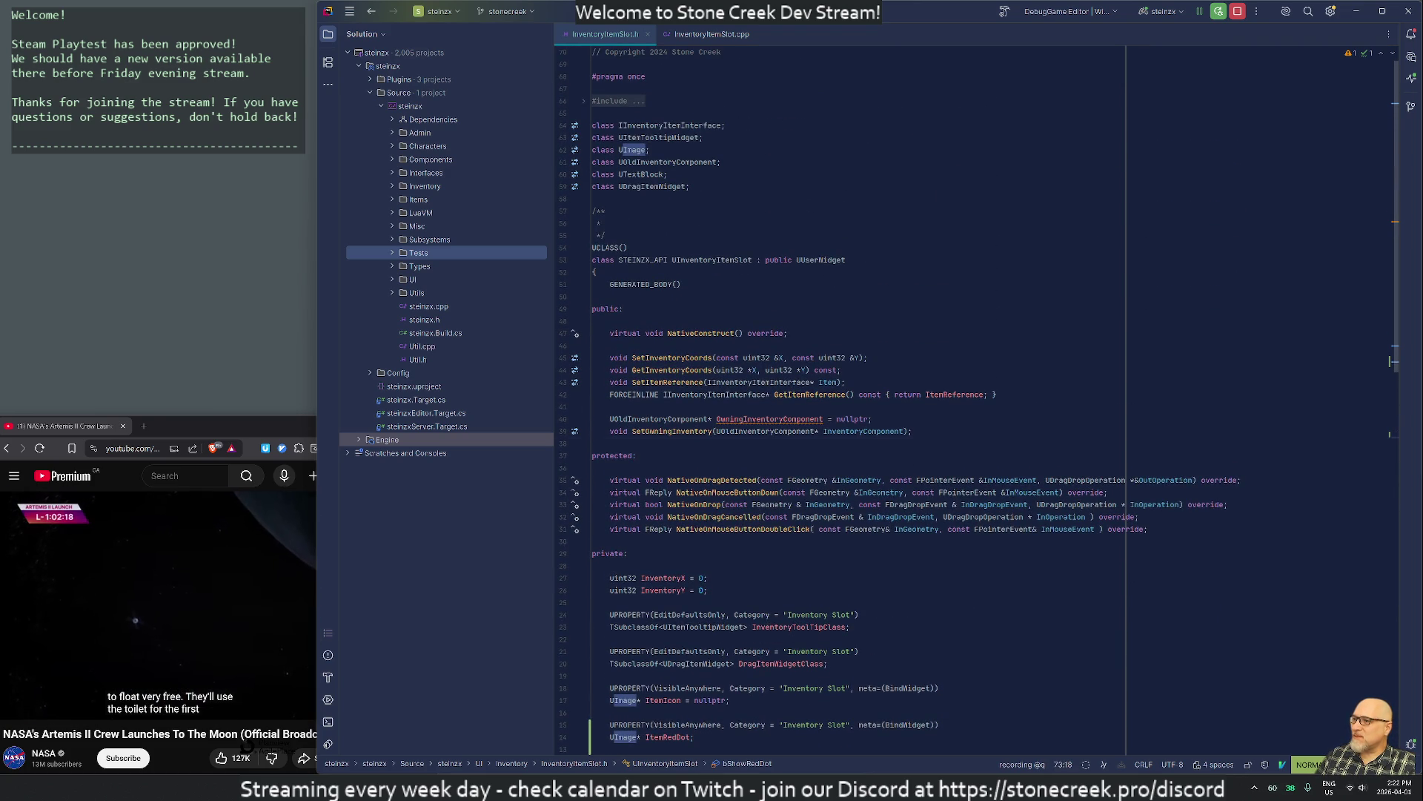
pyautogui.write('o')
pyautogui.write('bool ')
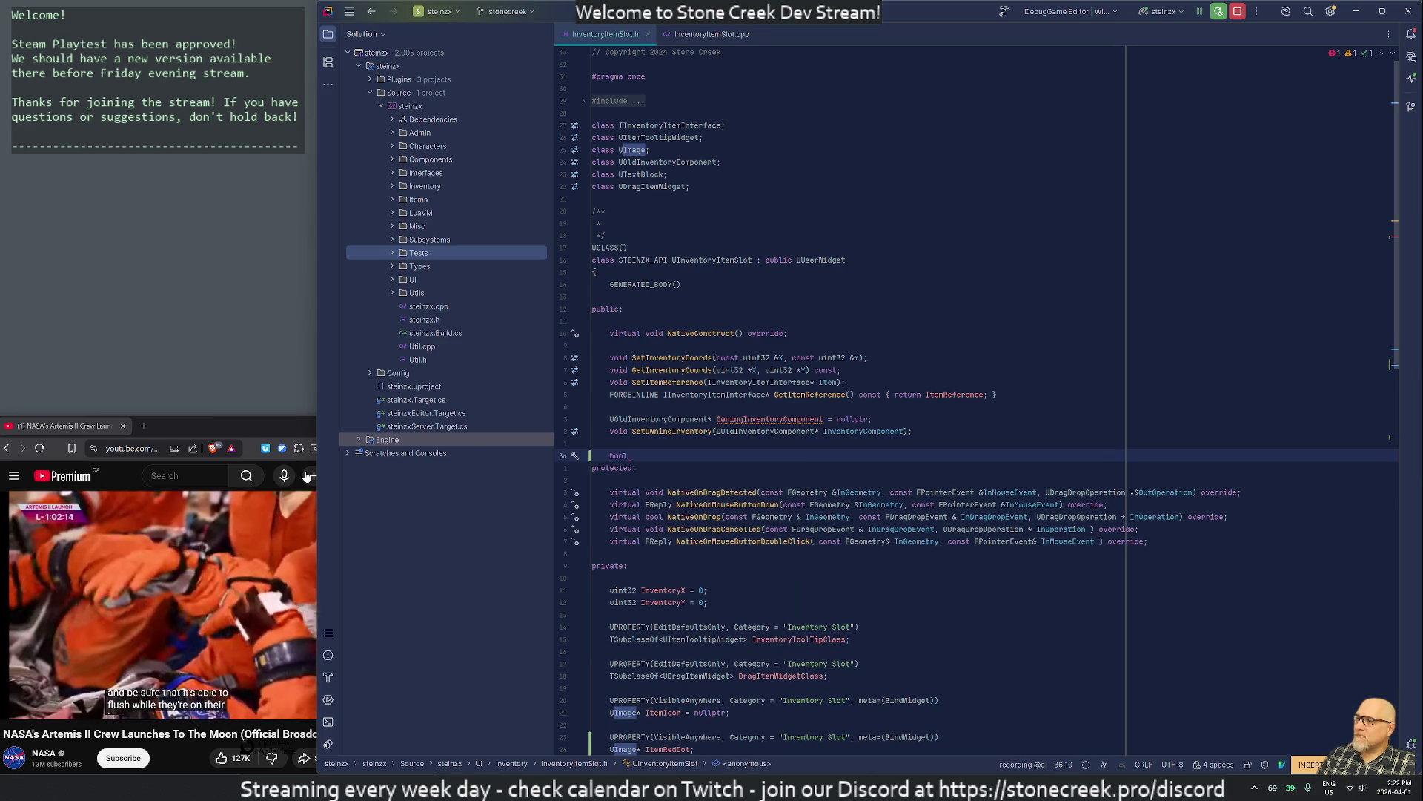
pyautogui.write('G')
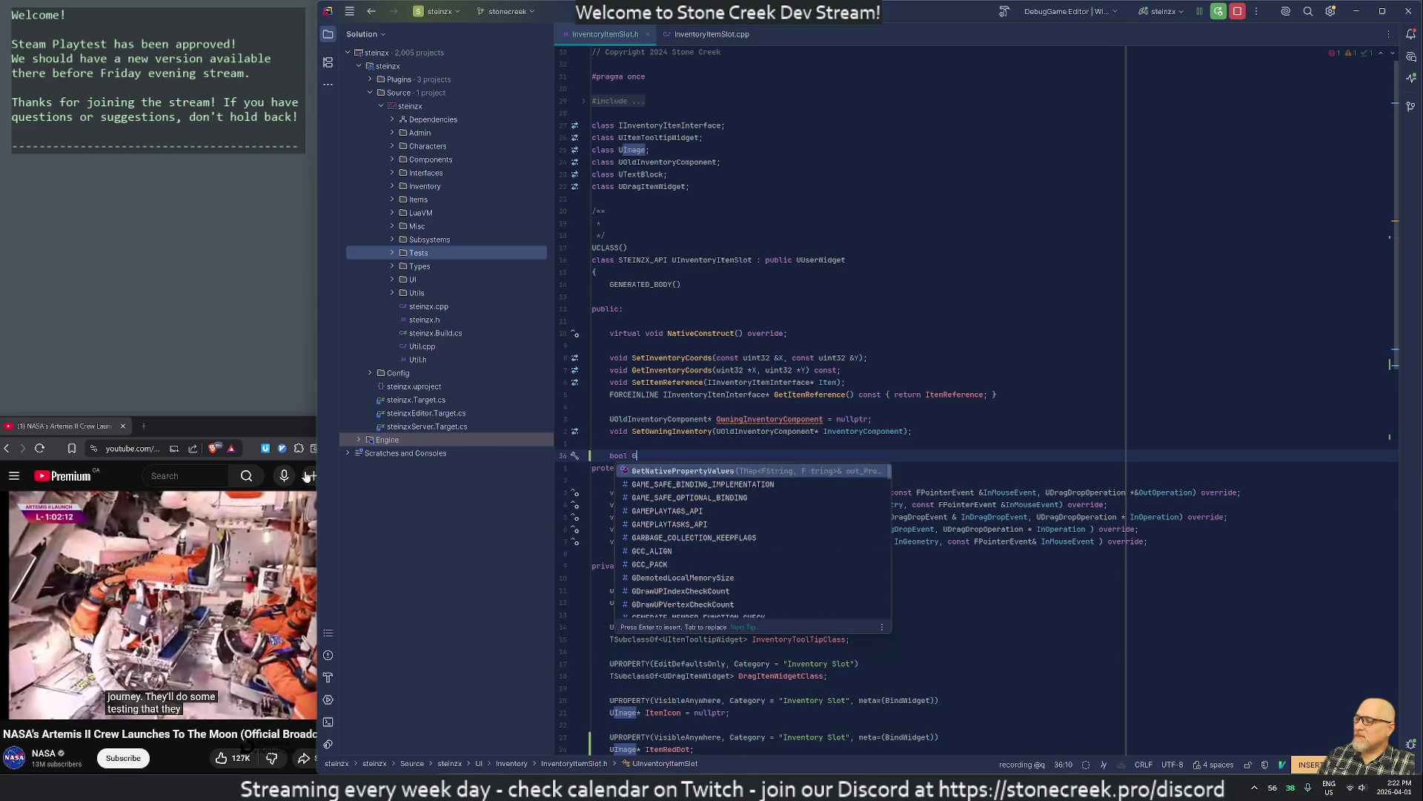
pyautogui.write('etRedDot')
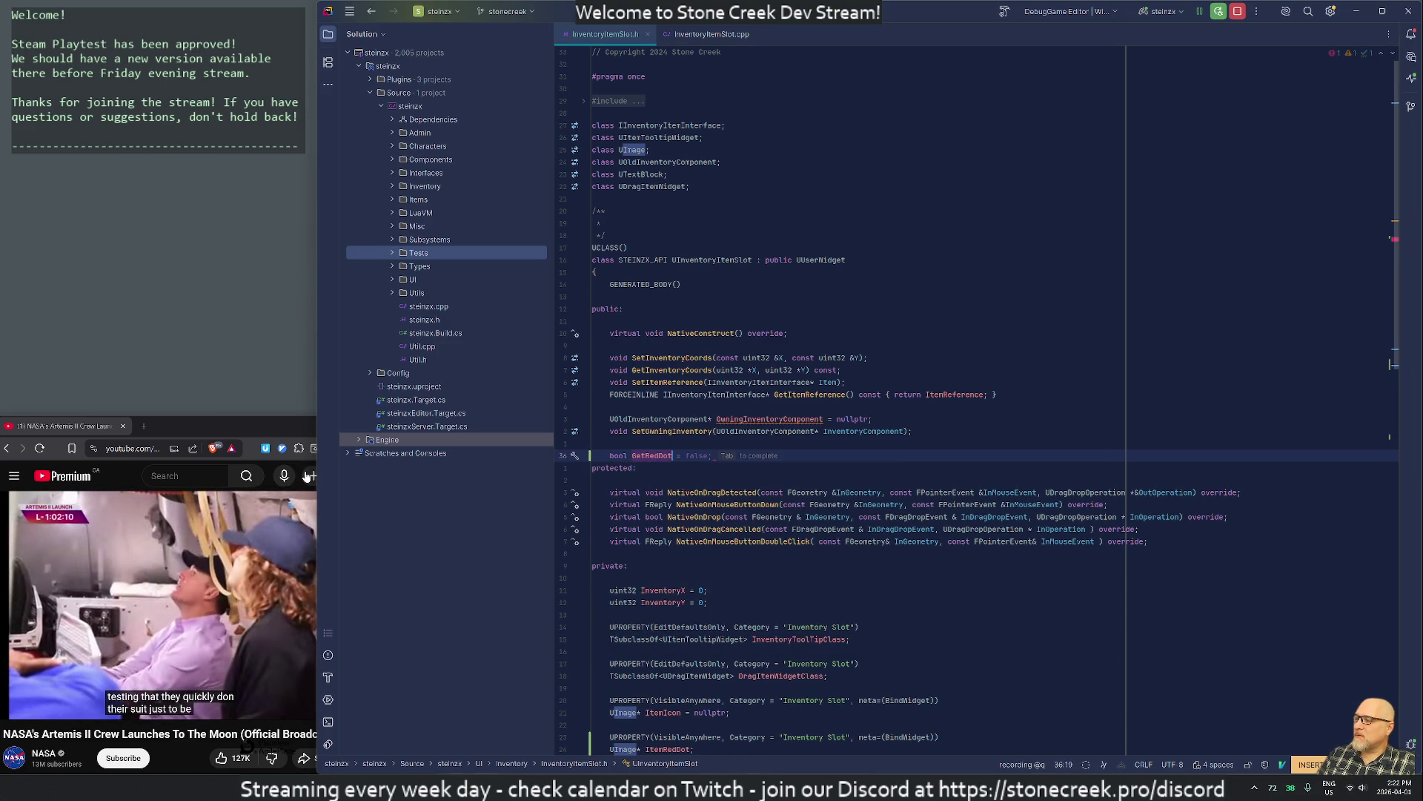
pyautogui.write('()')
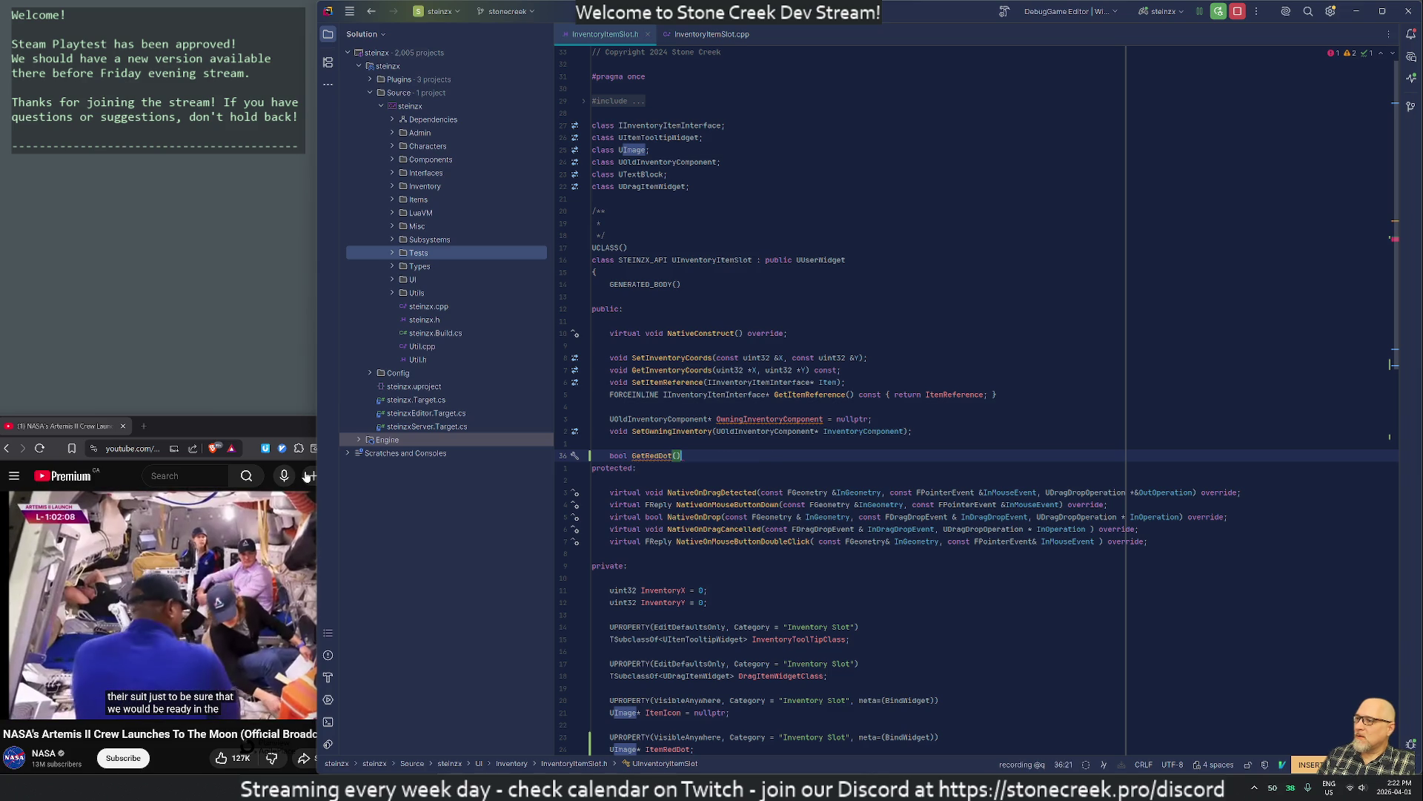
pyautogui.write(';')
pyautogui.press('Left')
pyautogui.press('Left')
pyautogui.press('Left')
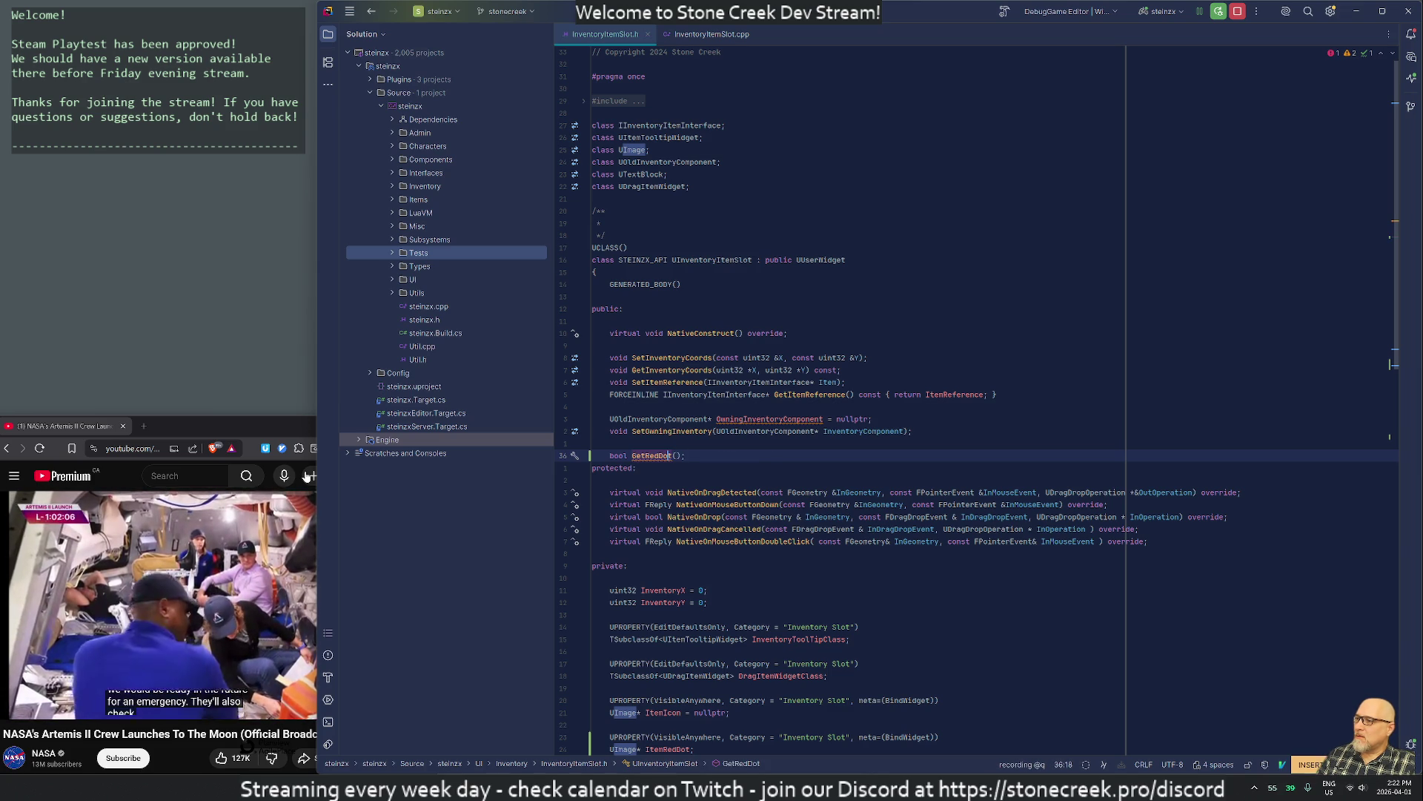
pyautogui.write('Visi')
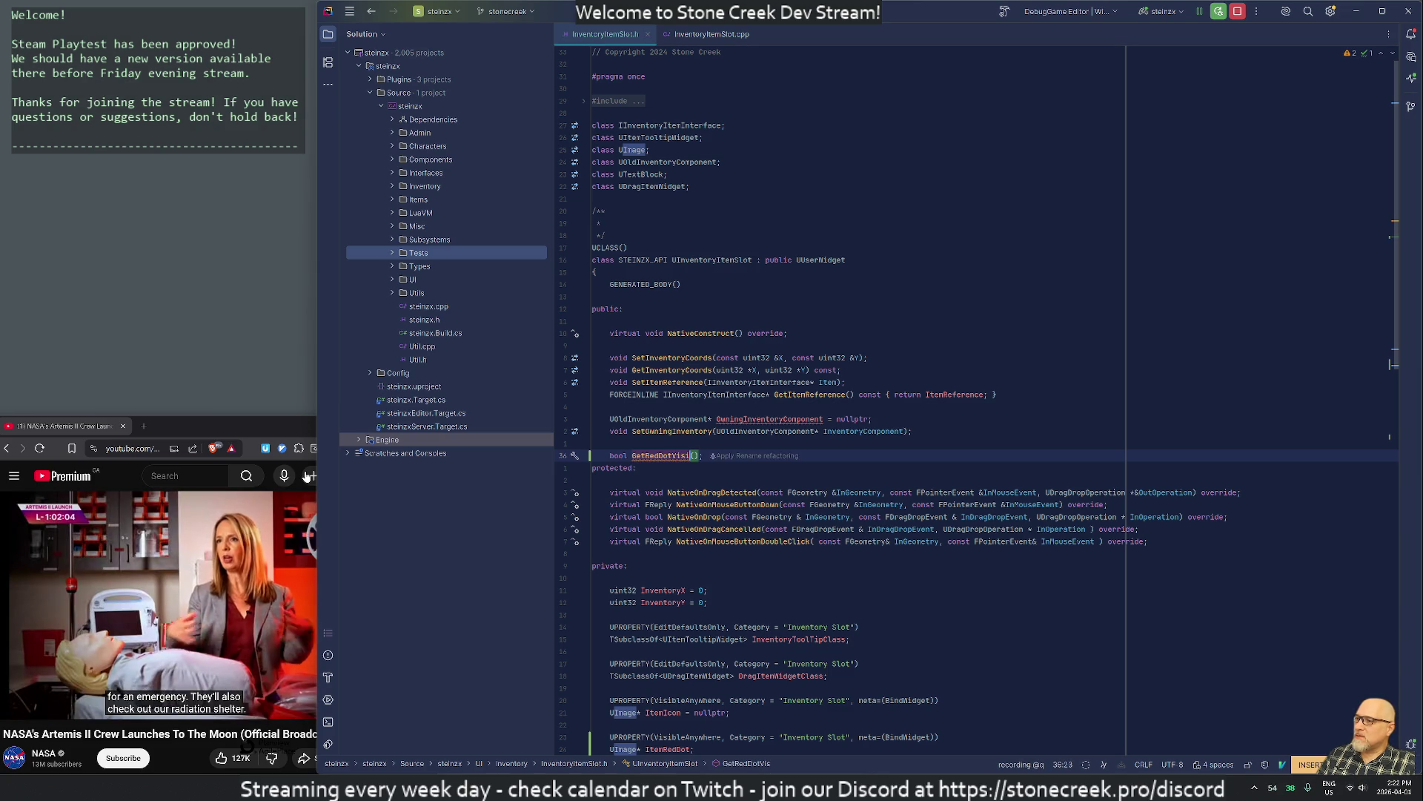
pyautogui.press('Right')
pyautogui.press('Right')
pyautogui.write('co')
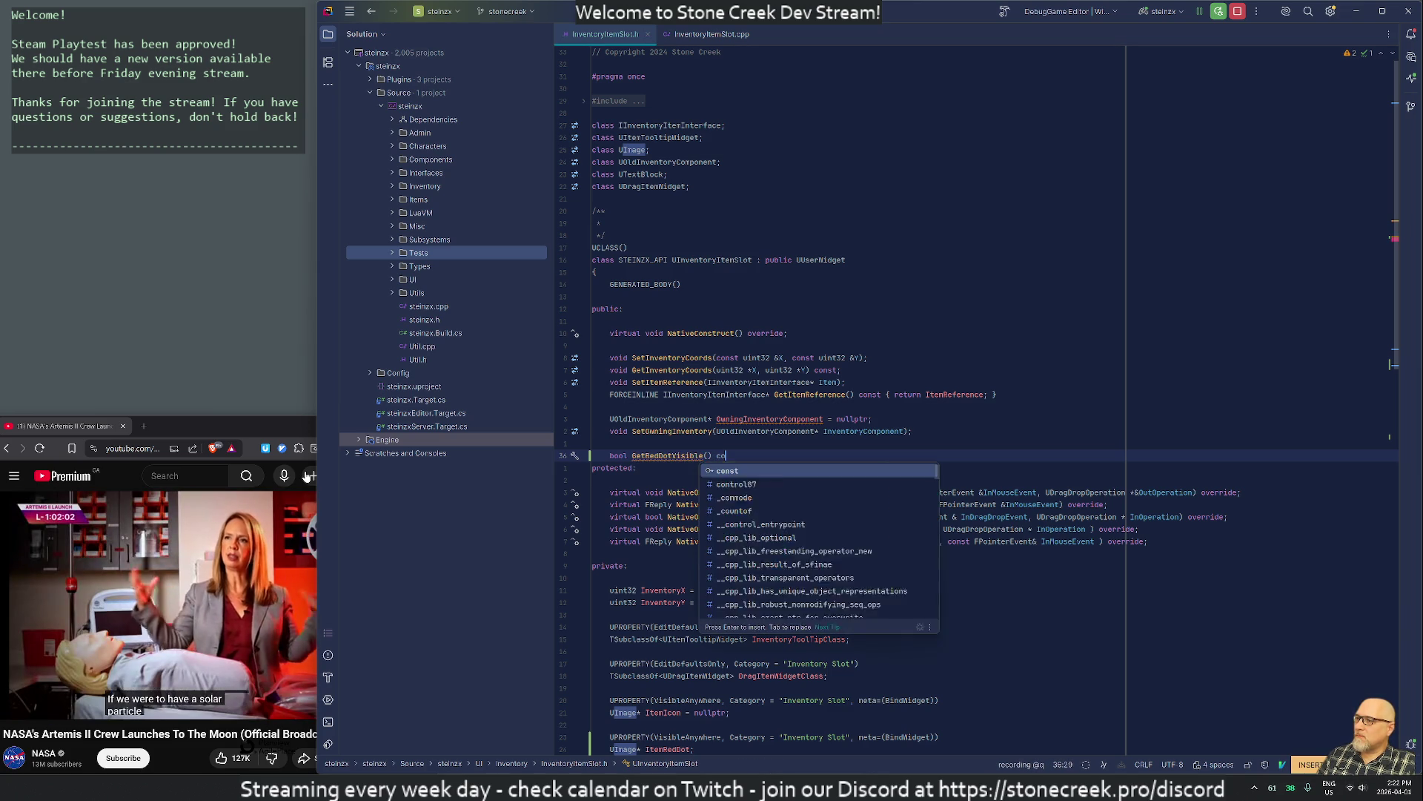
pyautogui.write('nst { return bShowRed')
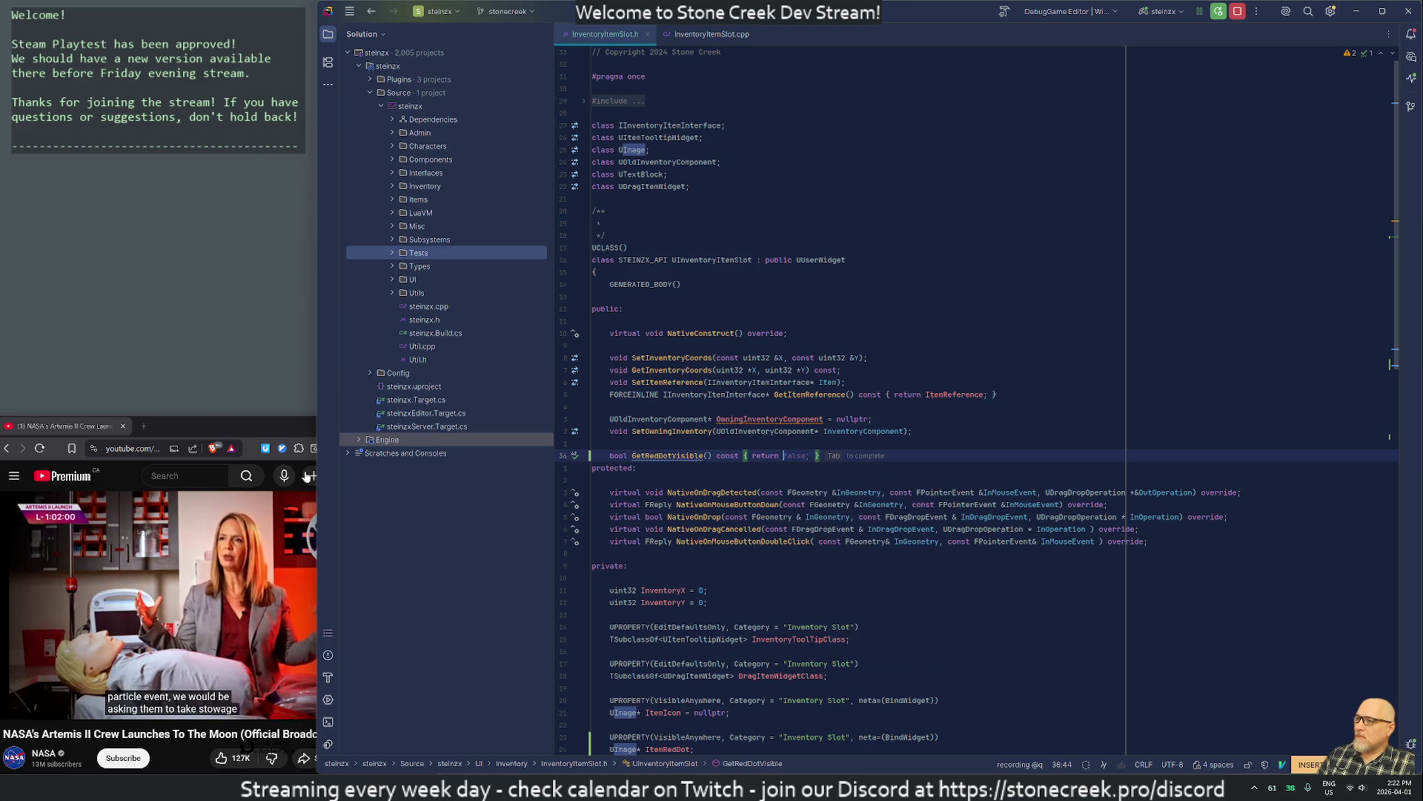
pyautogui.write('D')
pyautogui.press('Return')
pyautogui.write(';')
pyautogui.press('Escape')
# Duplicate the getter line, strip its inline body, and rename it SetRedDotVisible
pyautogui.press('y')
pyautogui.press('y')
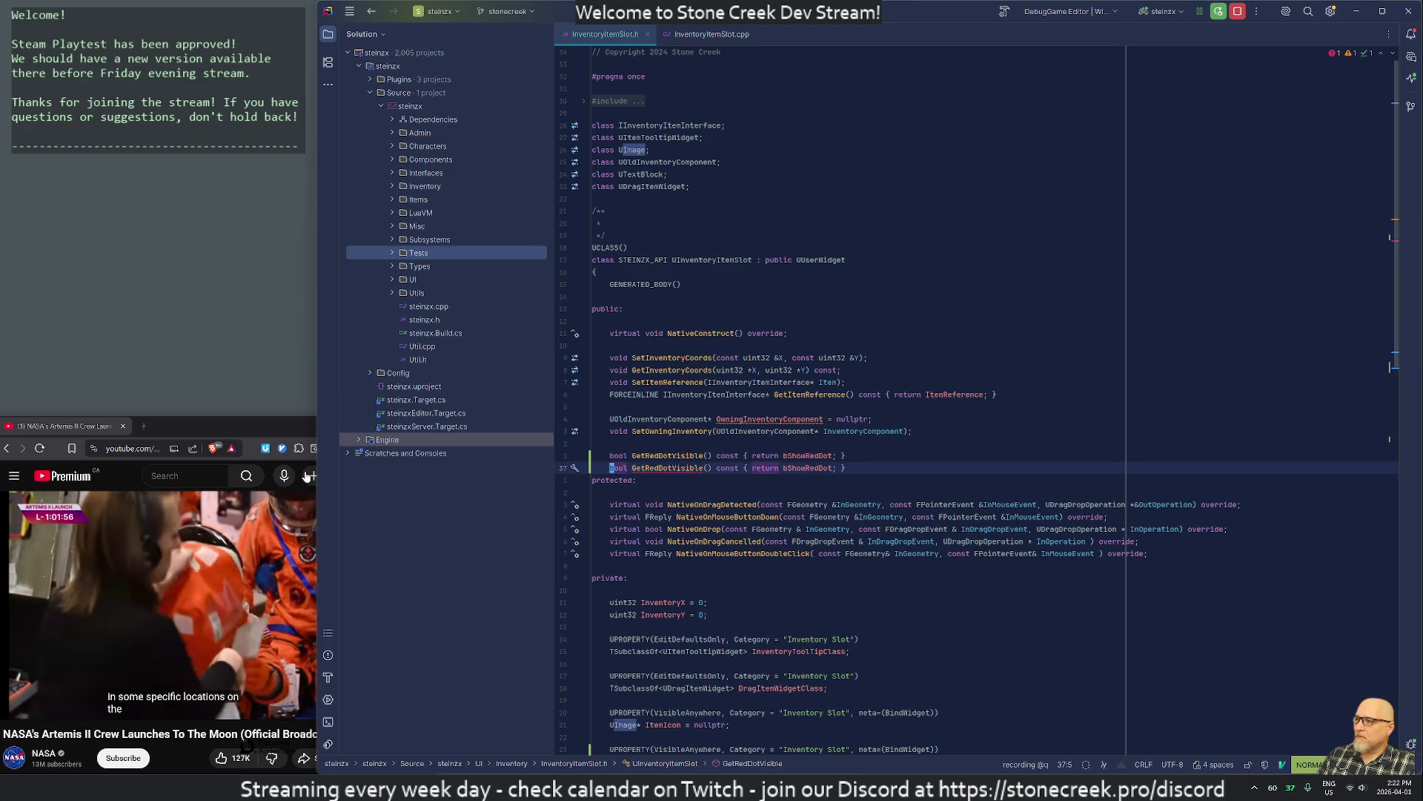
pyautogui.press('p')
pyautogui.press('w')
pyautogui.press('f')
pyautogui.press('{')
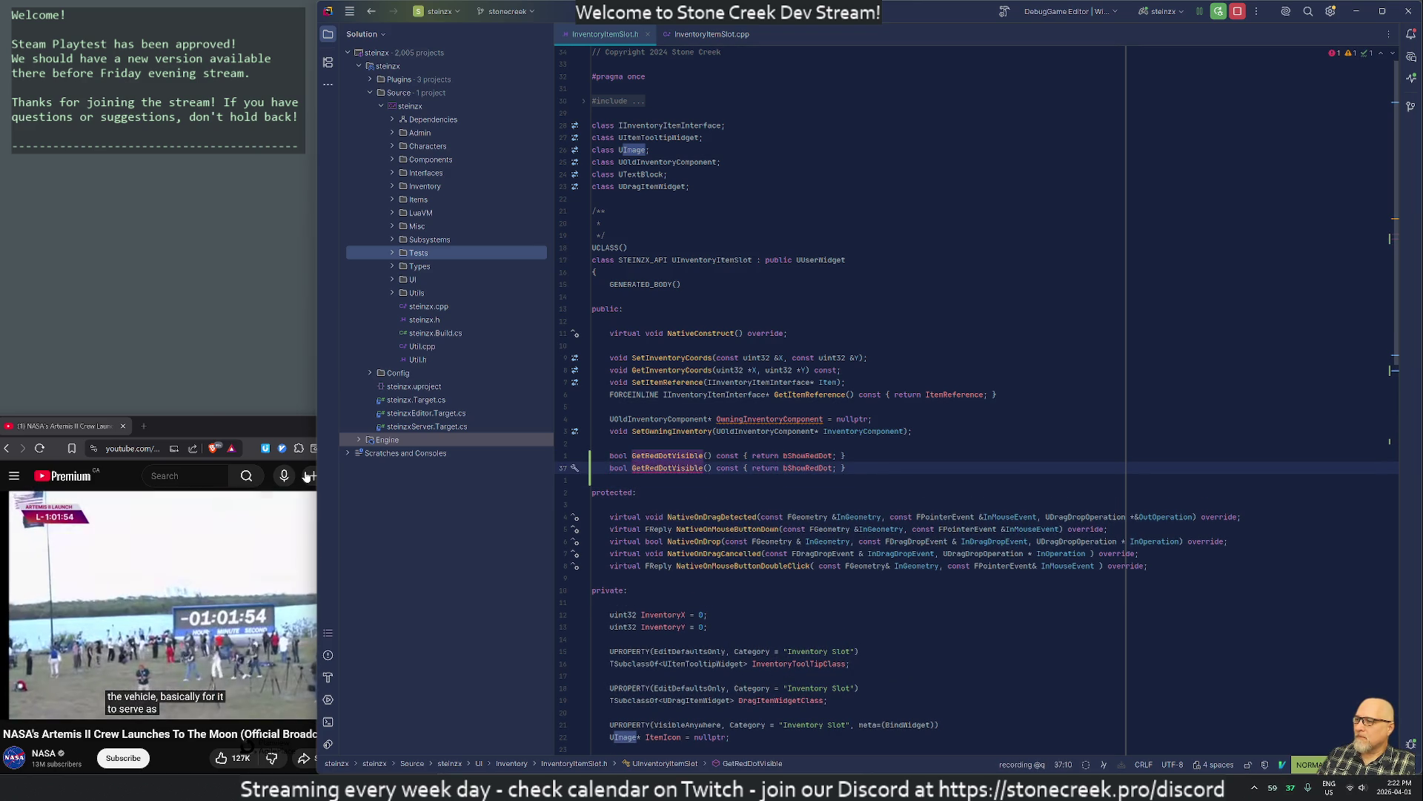
pyautogui.write('hDA;')
pyautogui.press('Escape')
pyautogui.press('^')
pyautogui.press('w')
pyautogui.press('r')
pyautogui.press('S')
# Give SetRedDotVisible a bool bEnable parameter and generate its definition in the source file
pyautogui.press('f')
pyautogui.press(')')
pyautogui.write('Cbool SetRedDotVisible(bool')
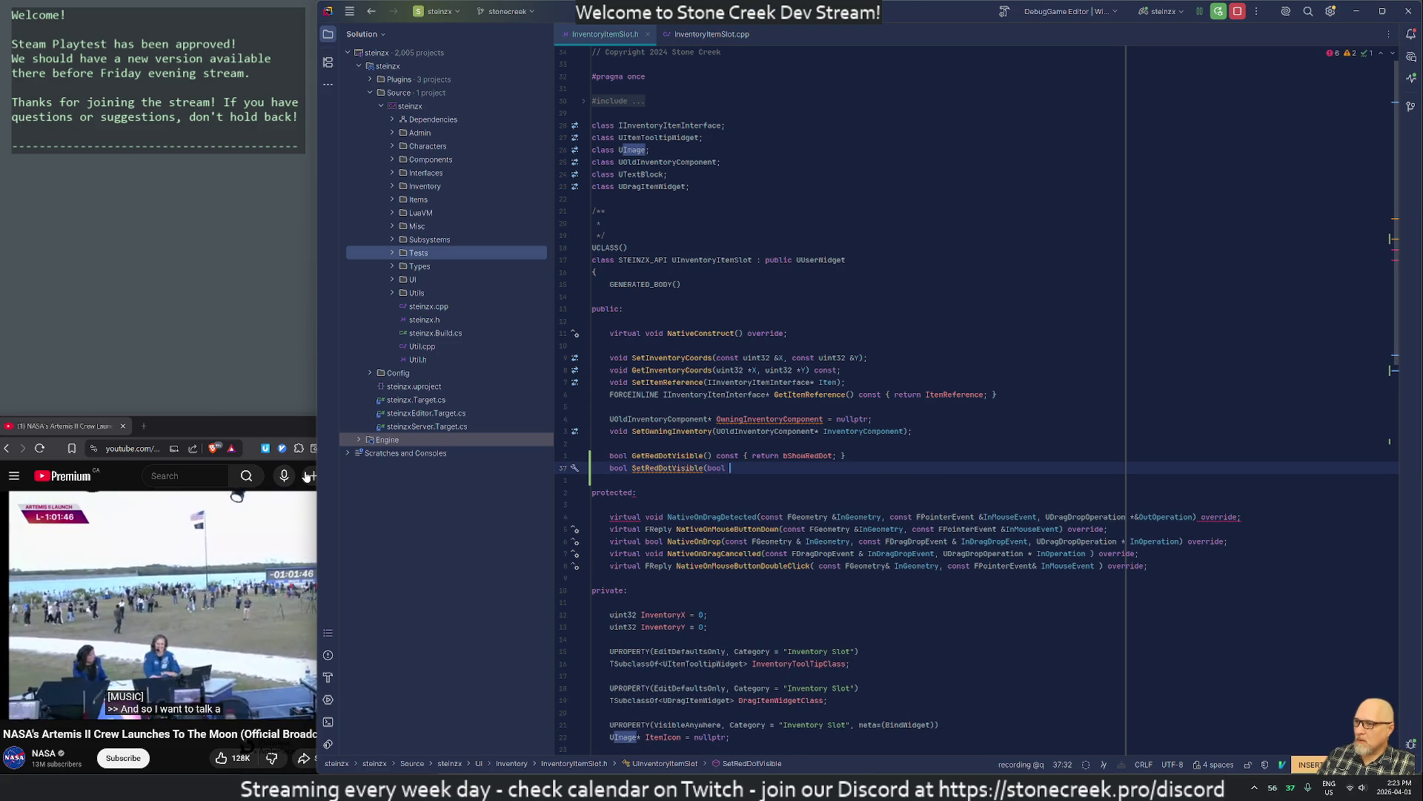
pyautogui.write('bEnable)')
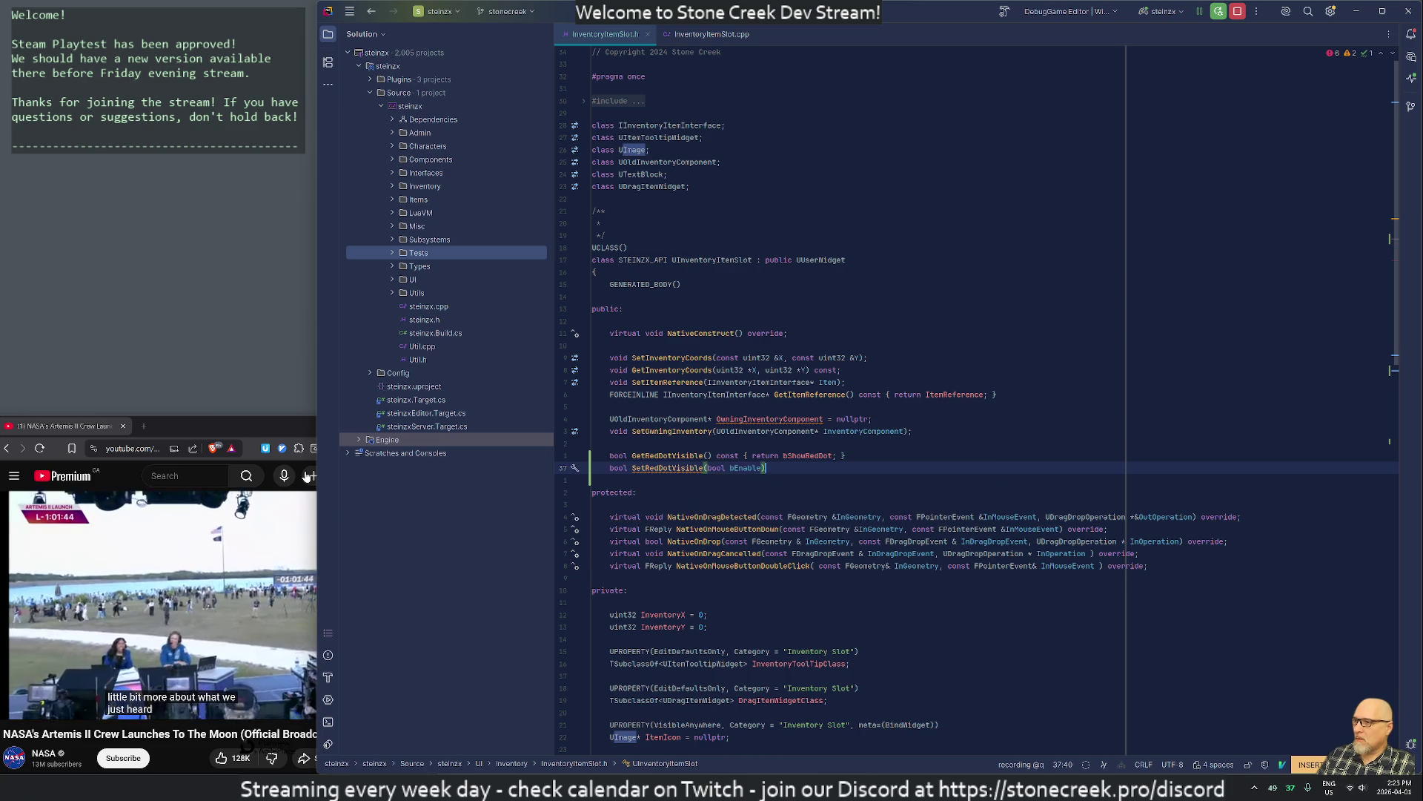
pyautogui.write(';')
pyautogui.press('Return')
pyautogui.press('Escape')
pyautogui.press('d')
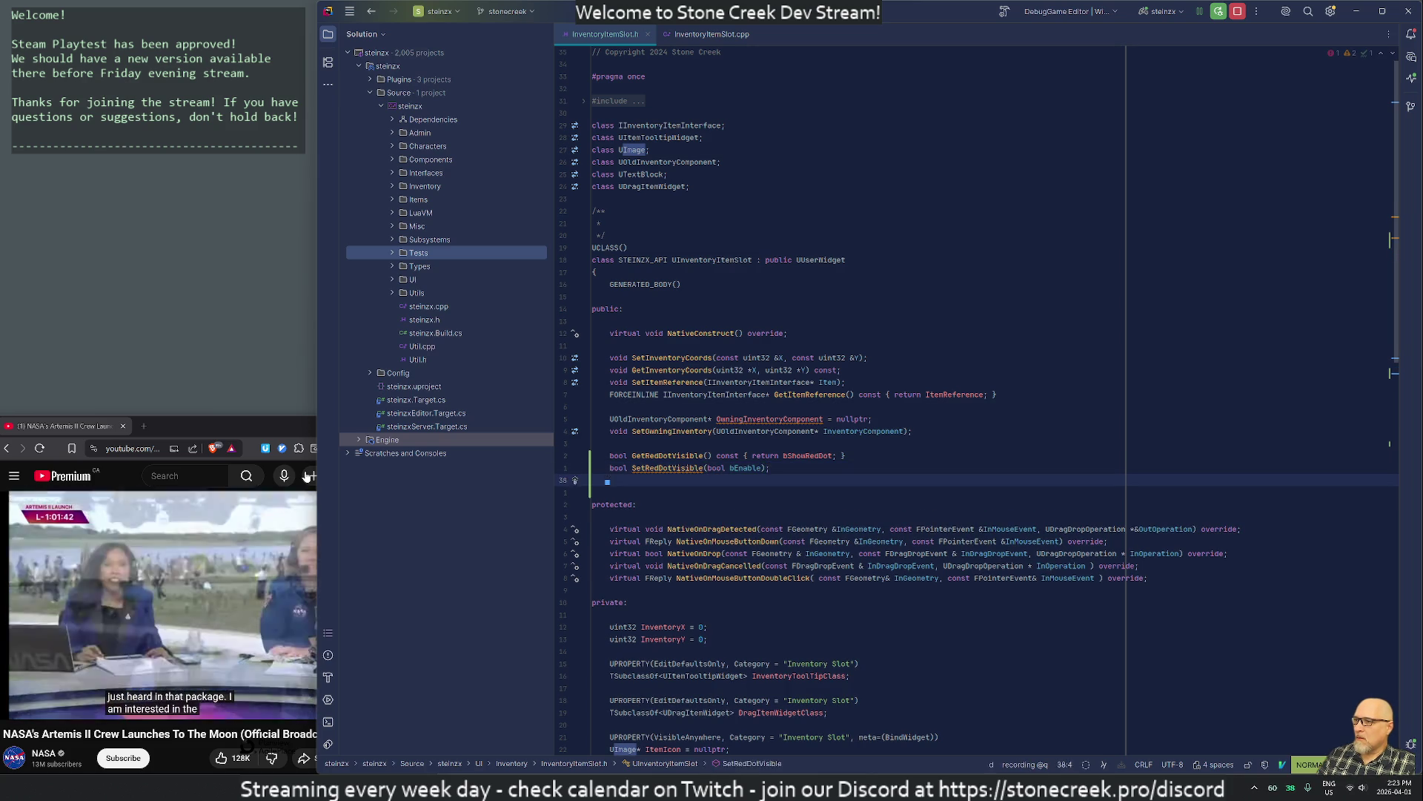
pyautogui.press('d')
pyautogui.hotkey('alt', 'Return')
pyautogui.press('Return')
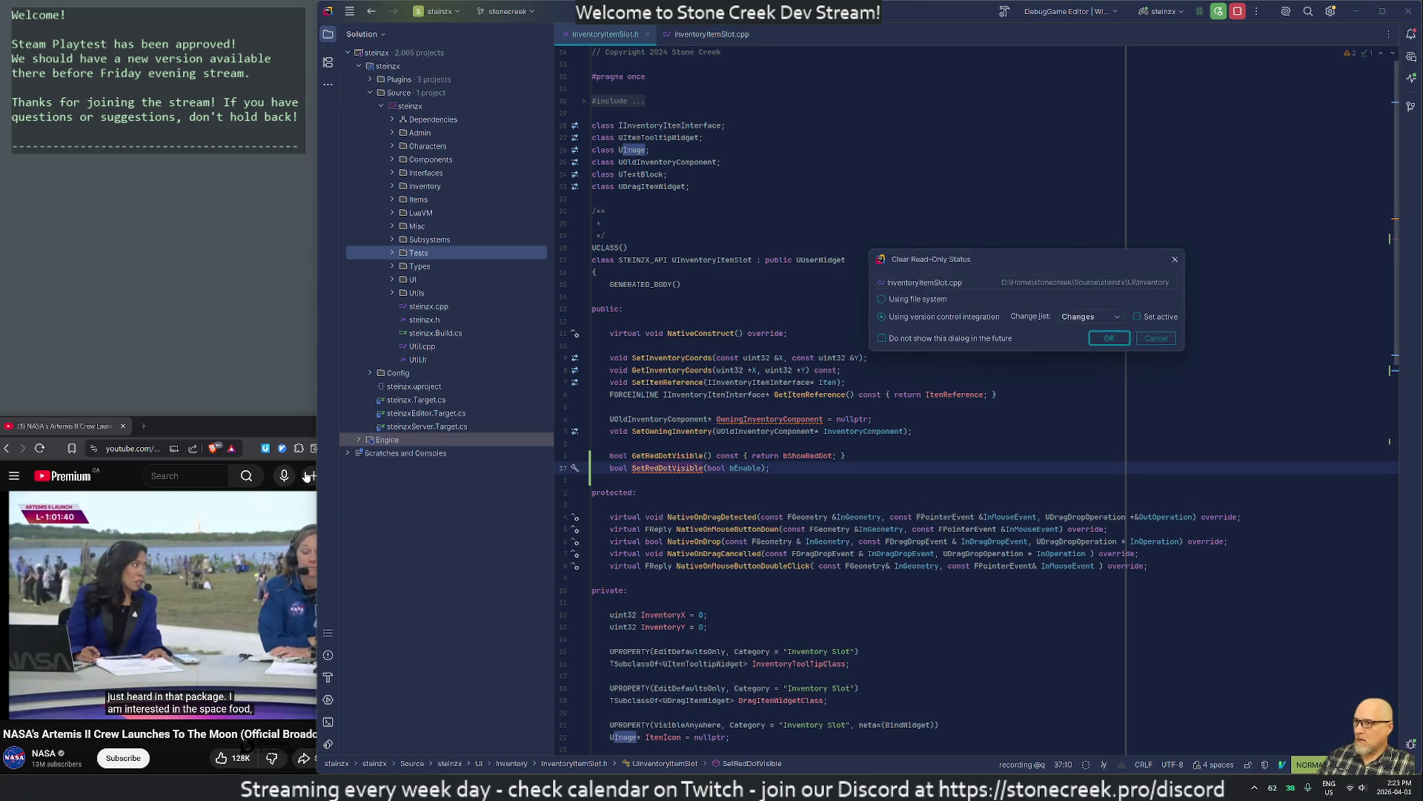
# Clear InventoryItemSlot.cpp's read-only status and copy the //=== separator above the SetRedDotVisible stub
pyautogui.press('Return')
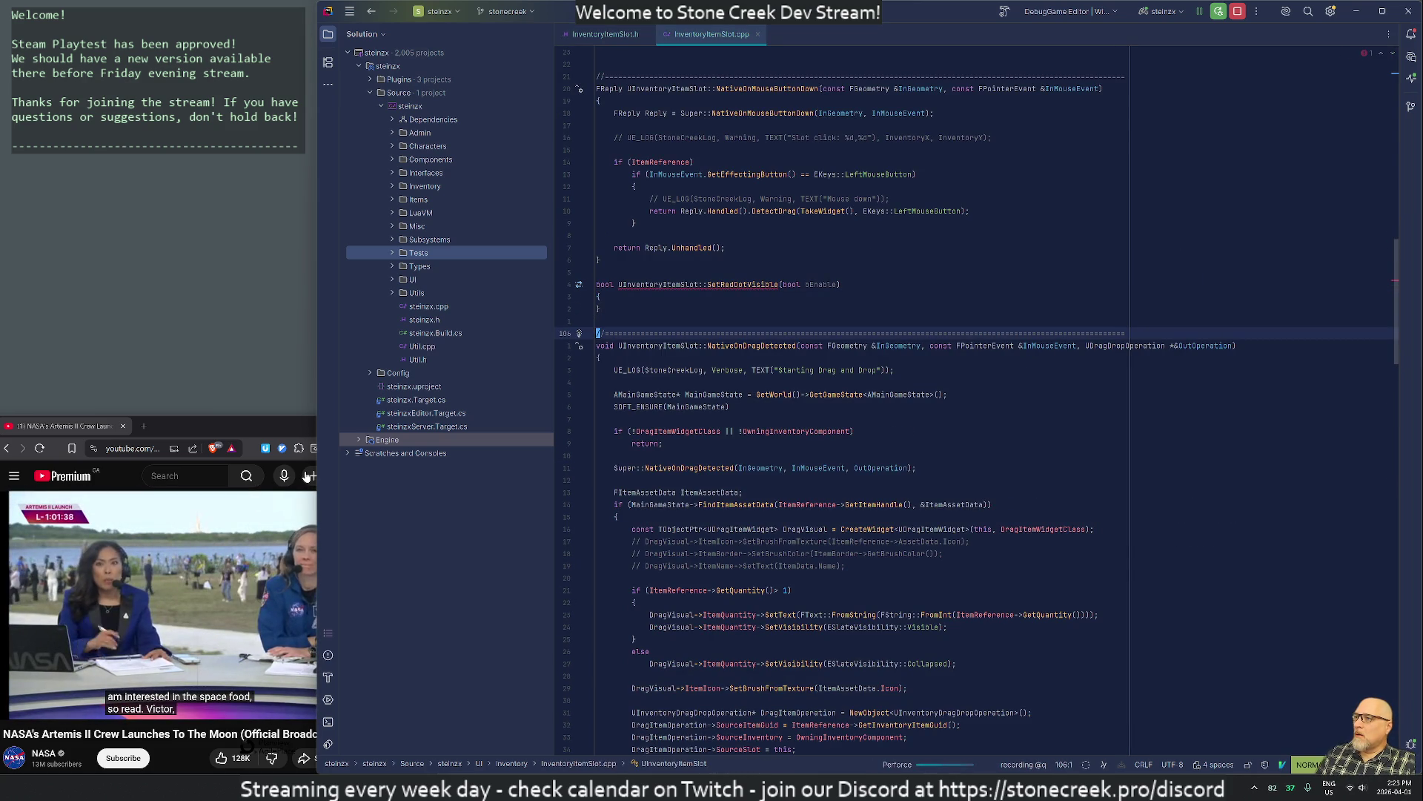
pyautogui.press('A')
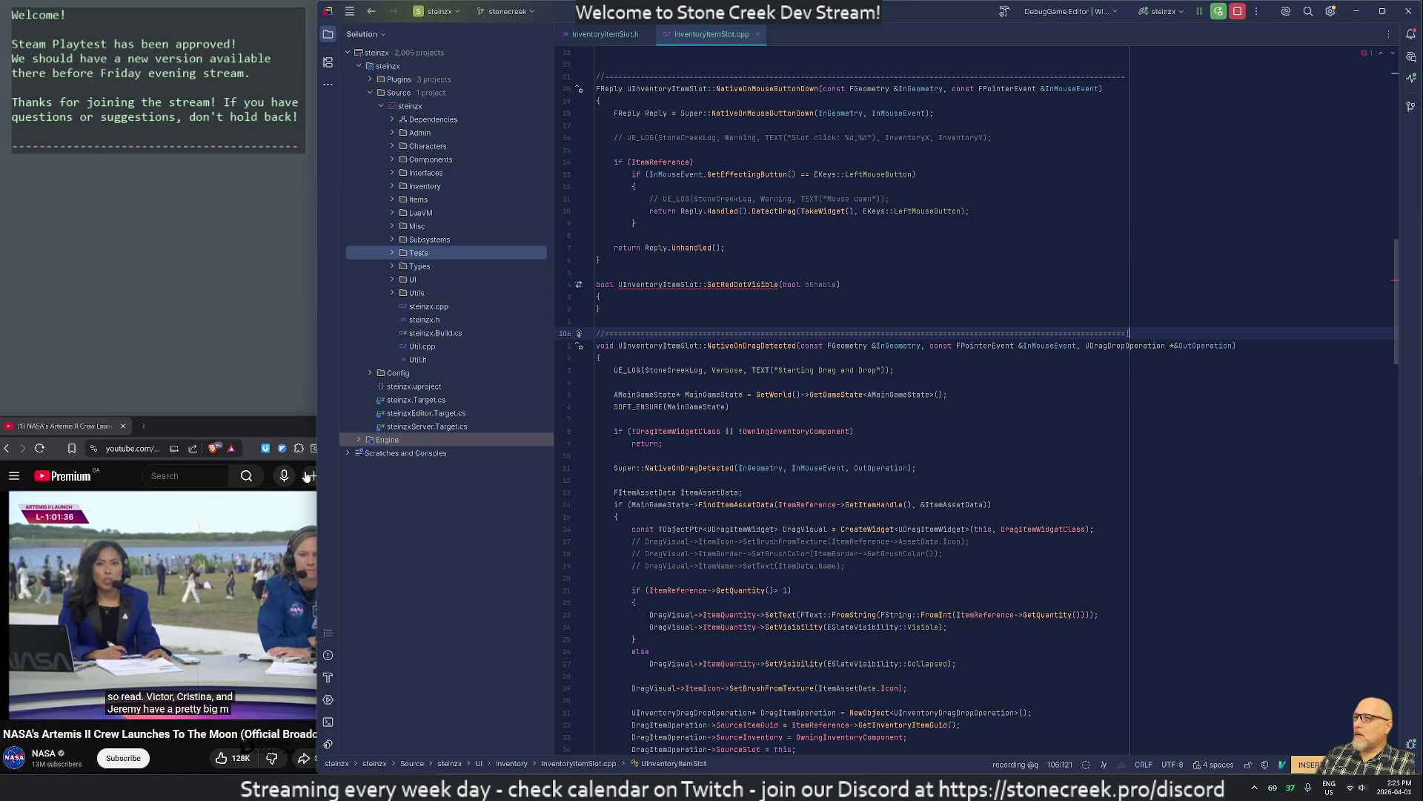
pyautogui.press('Return')
pyautogui.press('Escape')
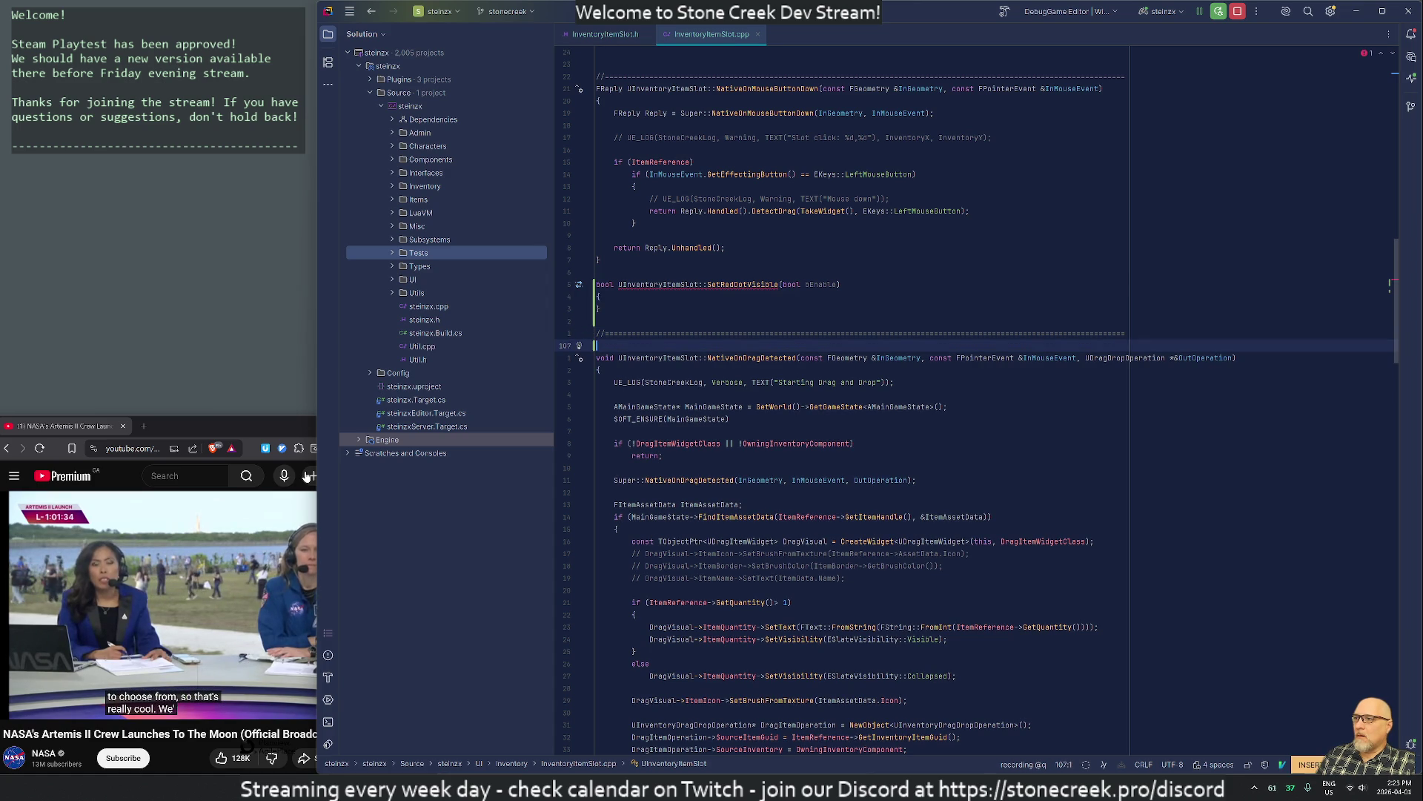
pyautogui.press('k')
pyautogui.press('k')
pyautogui.press('k')
pyautogui.press('j')
pyautogui.press('j')
pyautogui.press('j')
pyautogui.press('j')
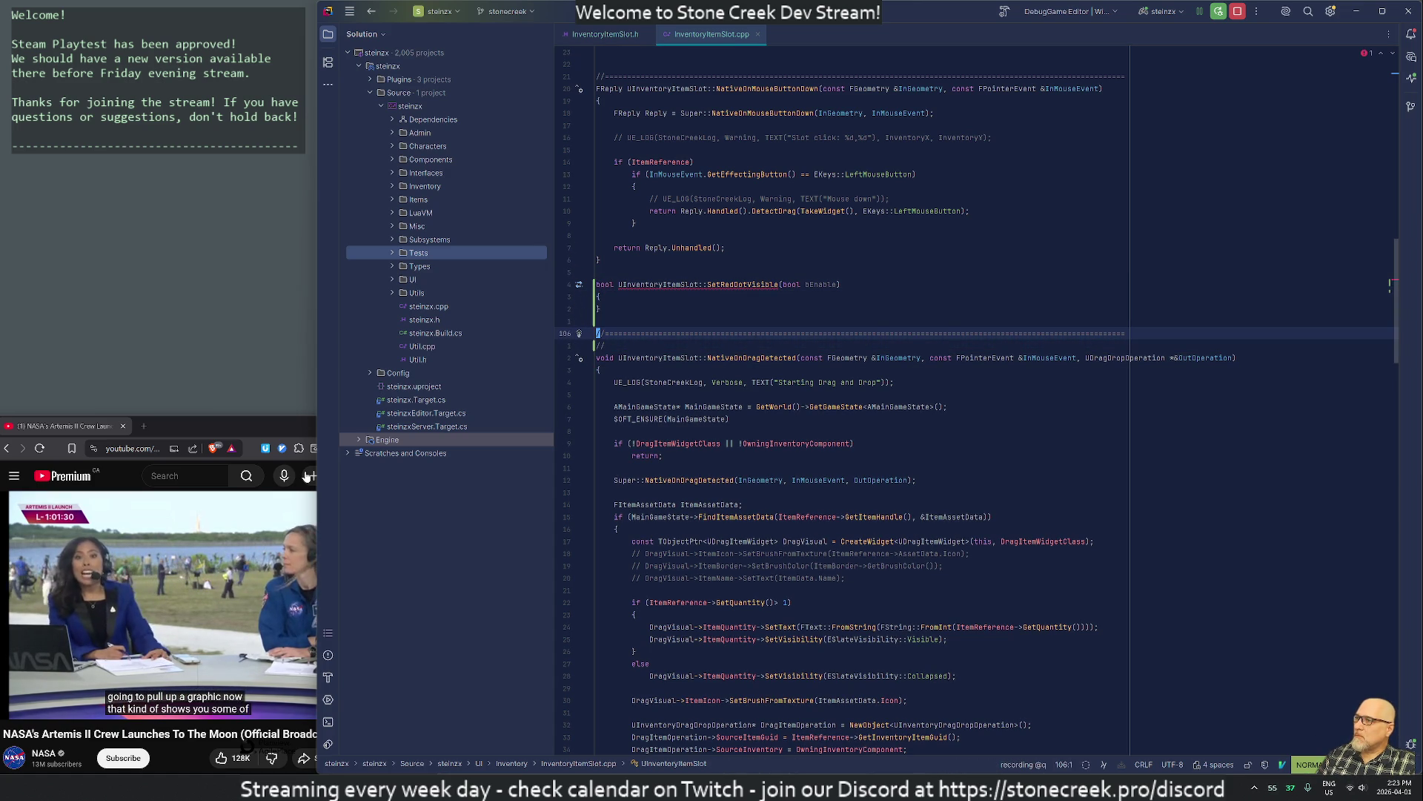
pyautogui.press('y')
pyautogui.press('j')
pyautogui.press('k')
pyautogui.press('k')
pyautogui.press('k')
pyautogui.press('p')
pyautogui.press('j')
pyautogui.press('j')
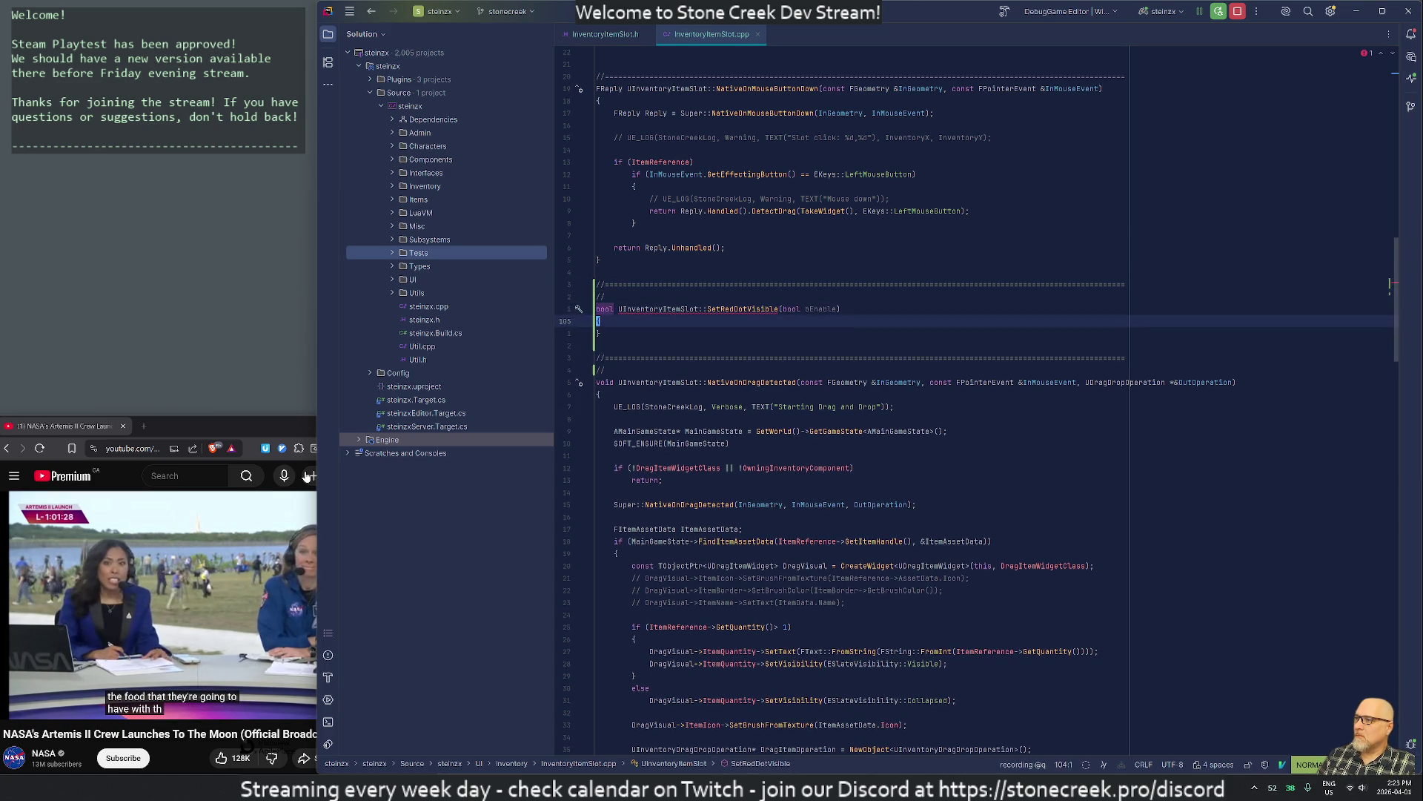
# Write bShowRedDot = bEnable; as the SetRedDotVisible body
pyautogui.press('j')
pyautogui.press('o')
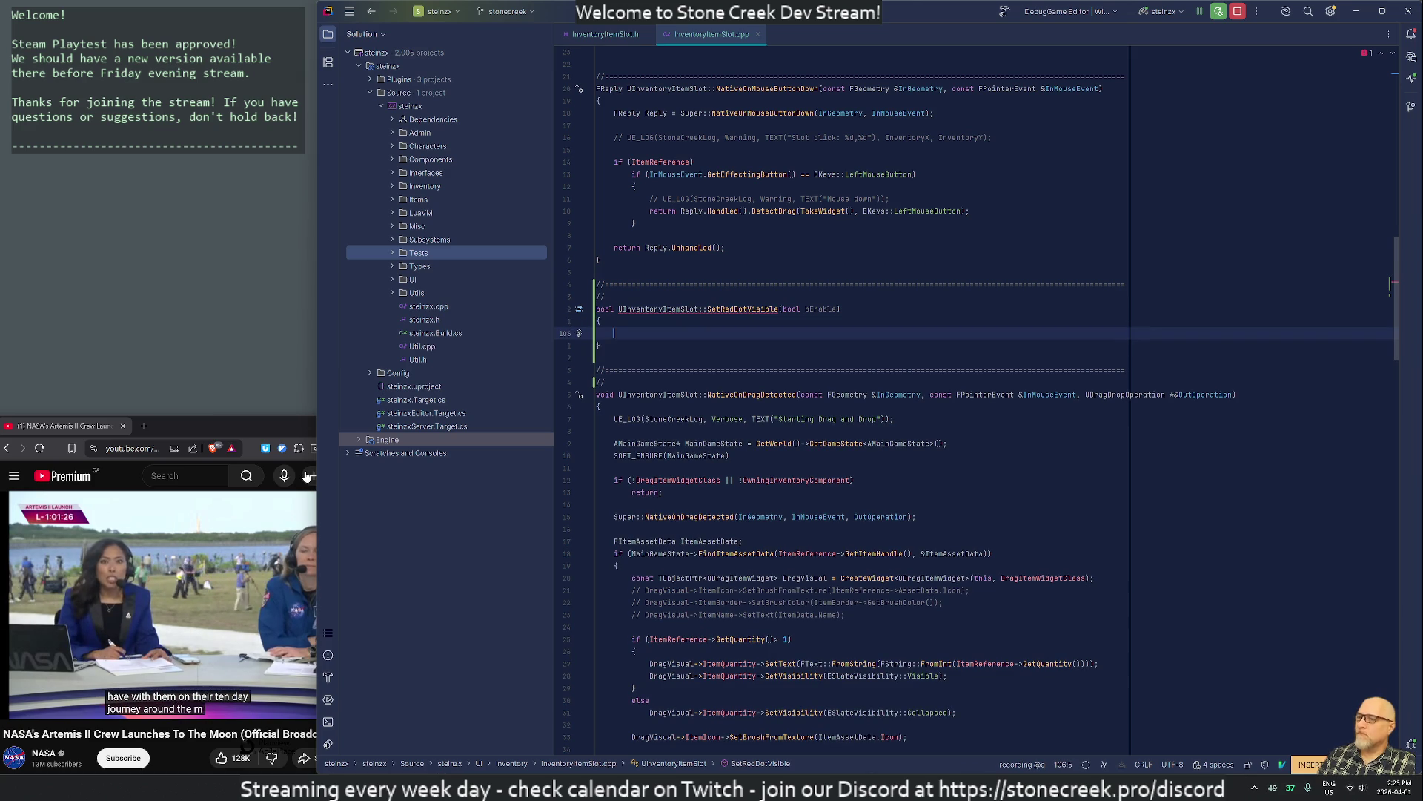
pyautogui.write('bRed')
pyautogui.press('Return')
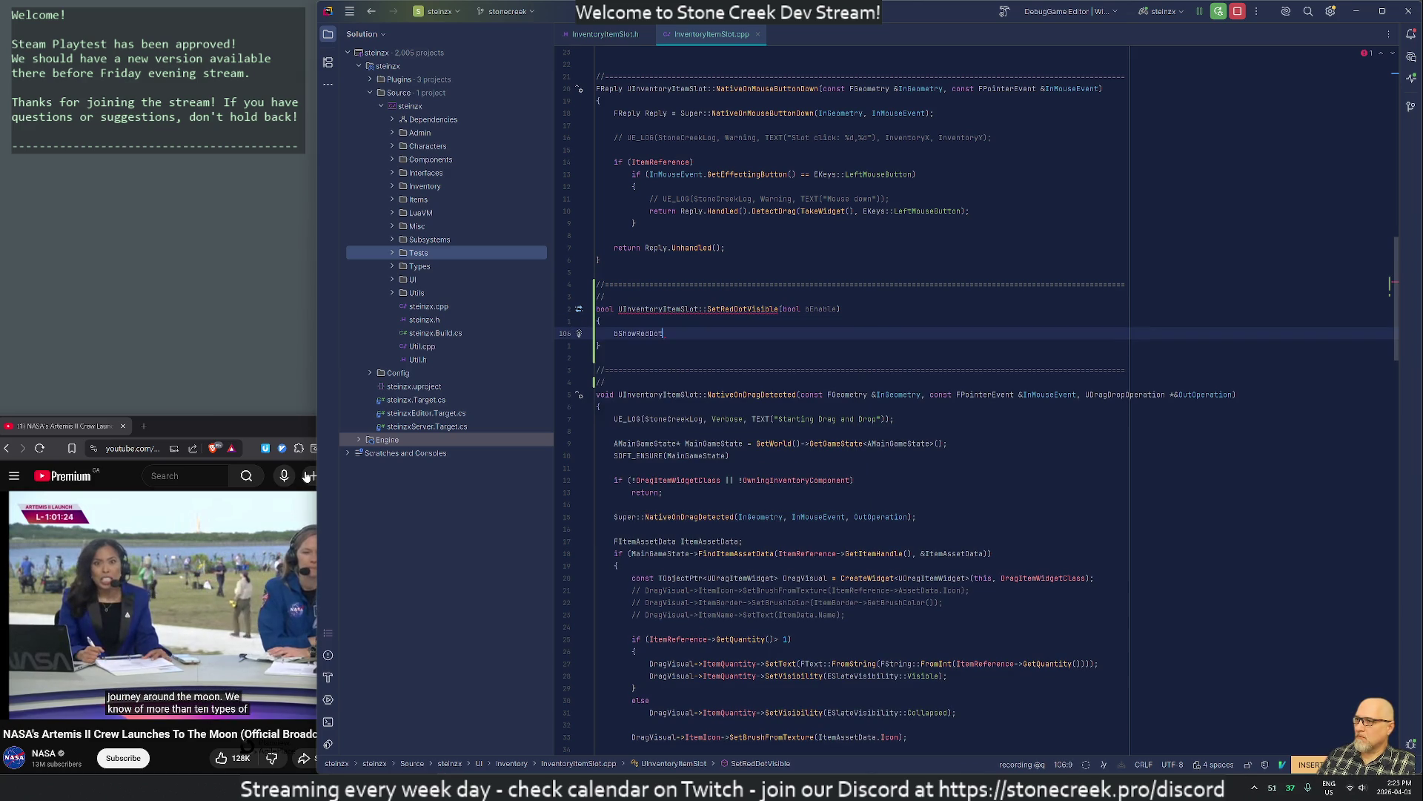
pyautogui.write(' = bEna')
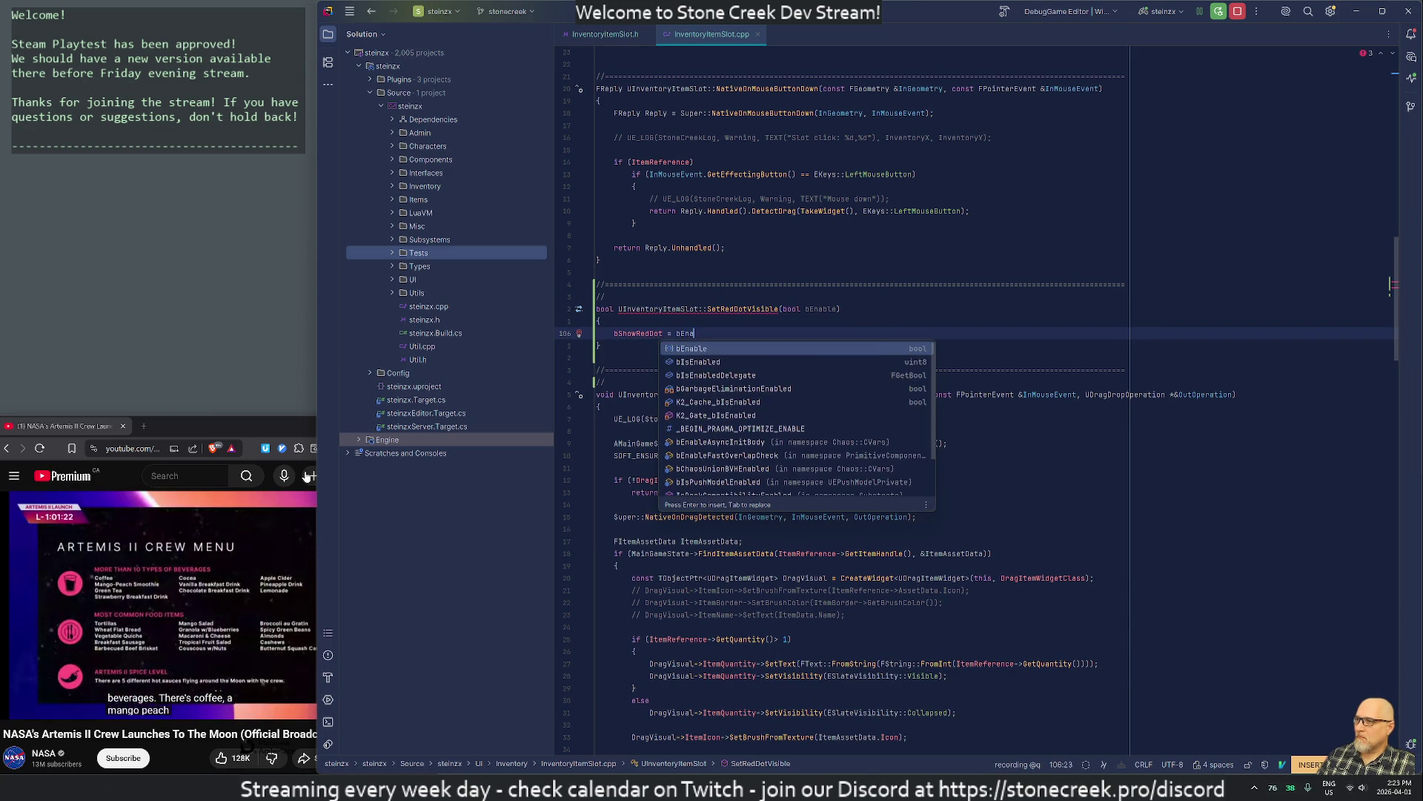
pyautogui.press('Return')
pyautogui.write(';')
pyautogui.press('Return')
pyautogui.press('Return')
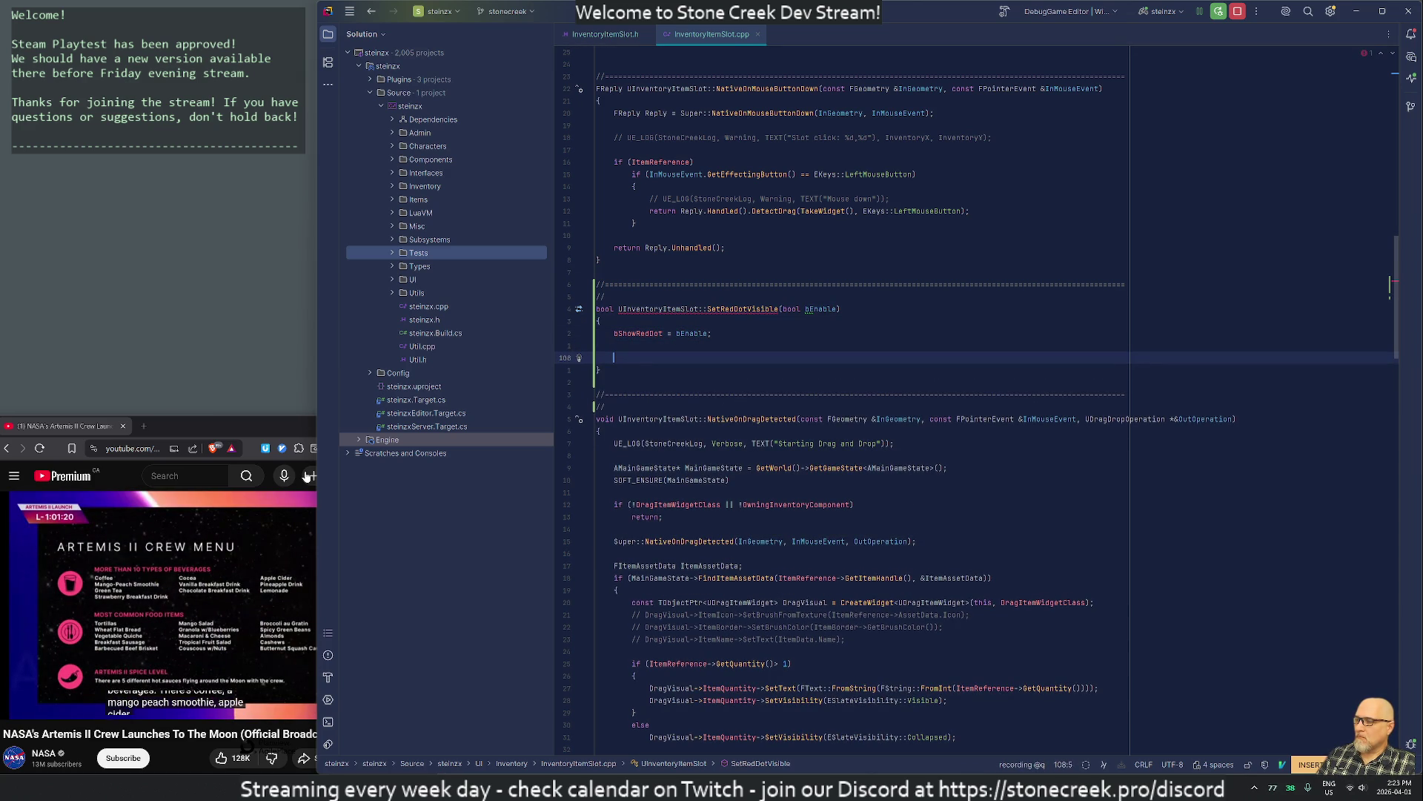
# Check the ItemRedDot declaration on line 62 of the header, then return to the .cpp
pyautogui.hotkey('ctrl', 'alt', 'Home')
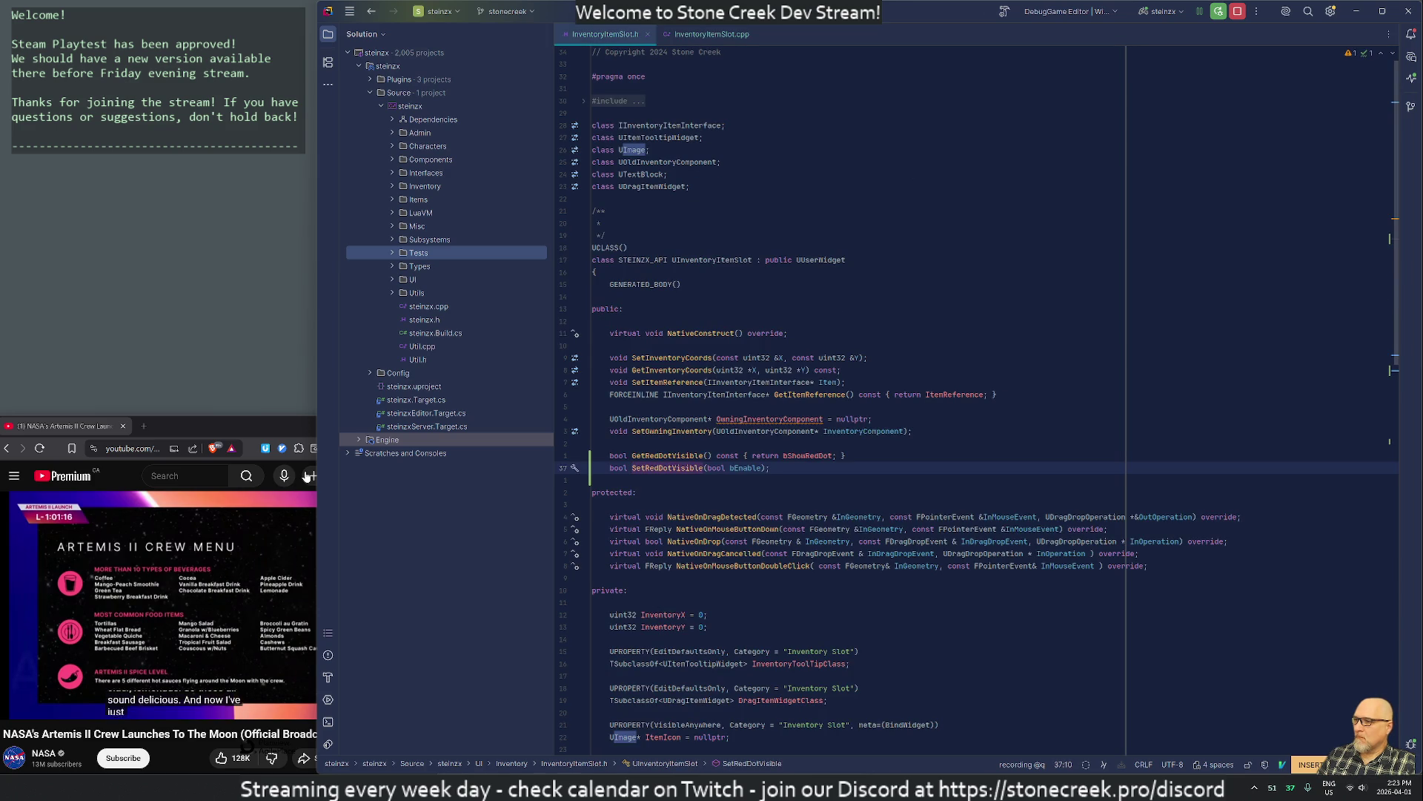
pyautogui.write('jjjj')
pyautogui.press('BackSpace')
pyautogui.press('BackSpace')
pyautogui.press('BackSpace')
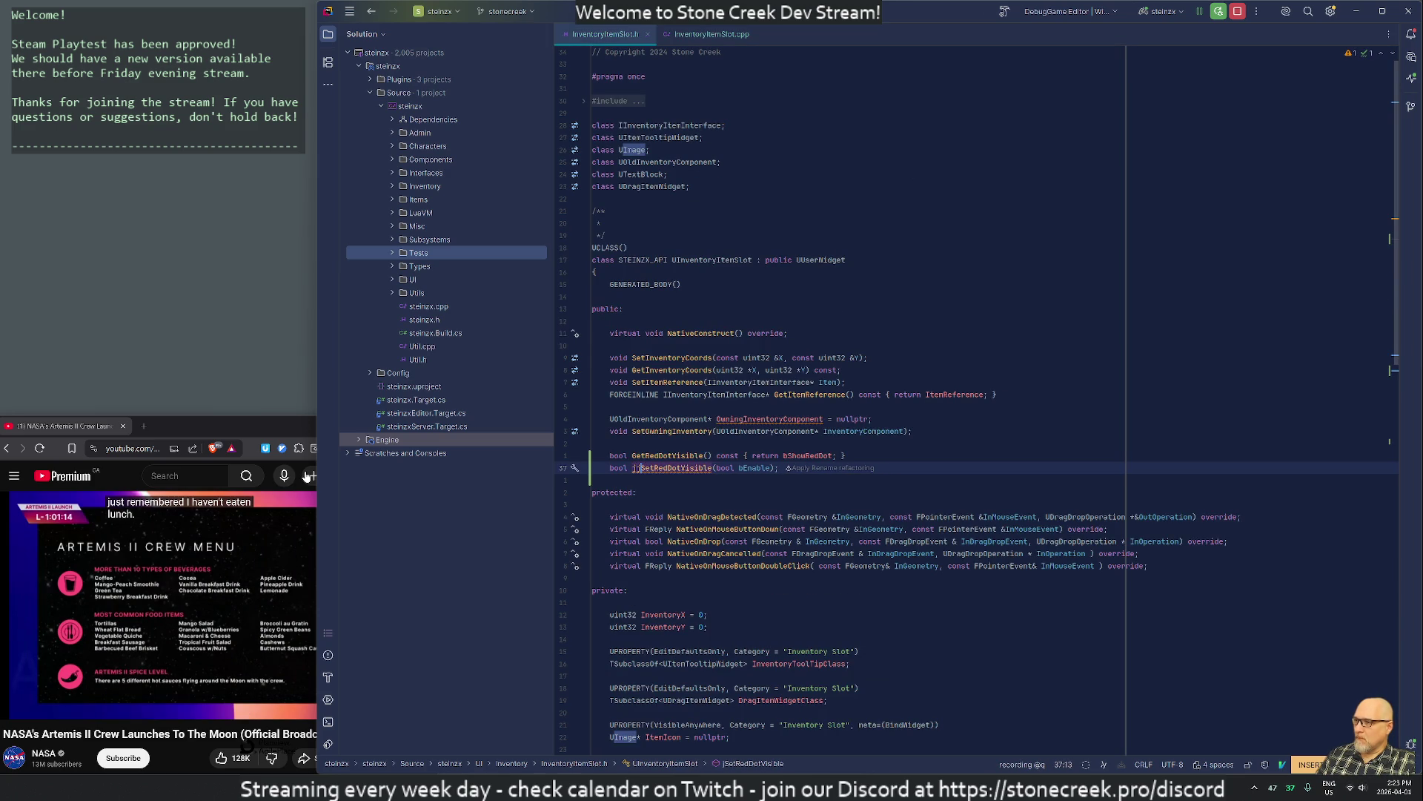
pyautogui.press('Escape')
pyautogui.write('62')
pyautogui.press('Return')
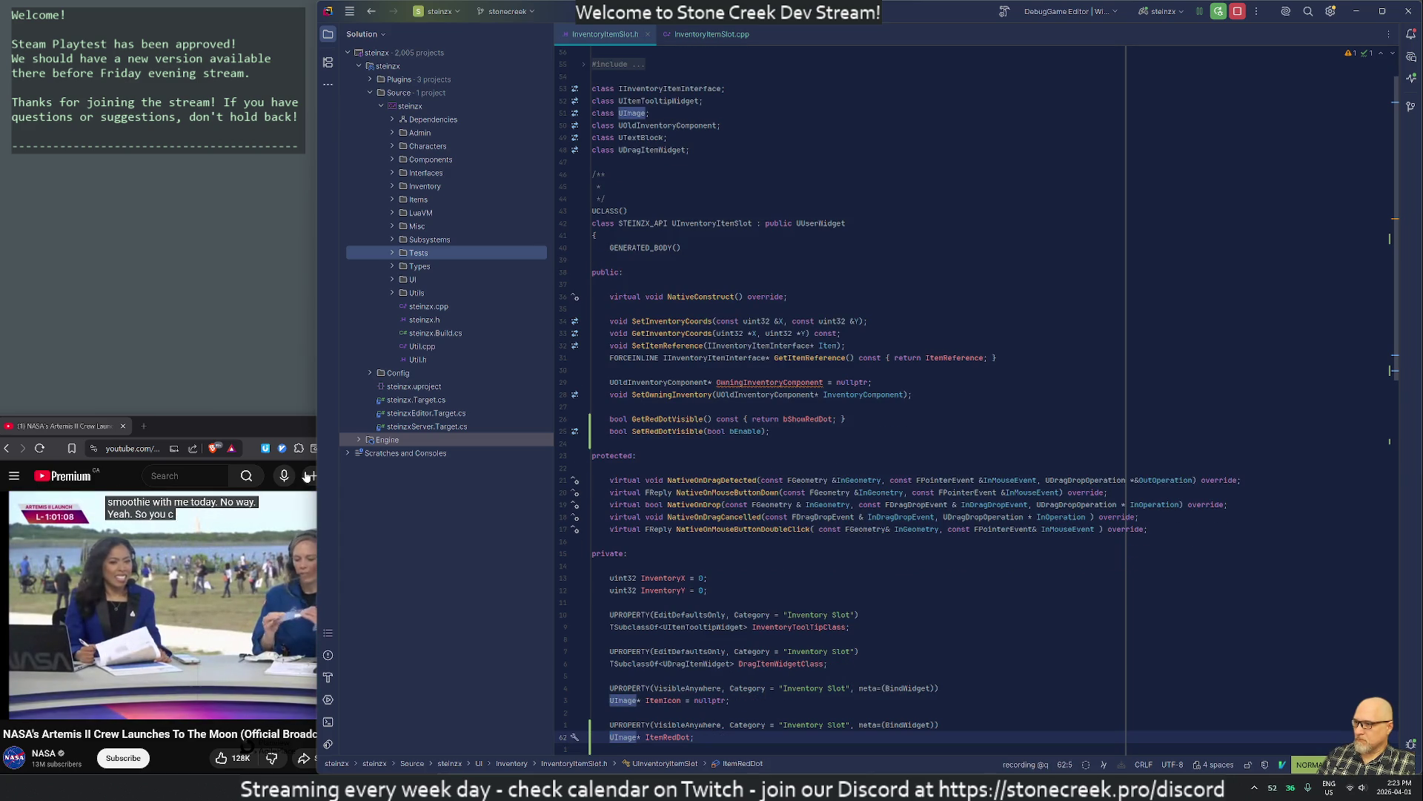
pyautogui.hotkey('ctrl', 'Tab')
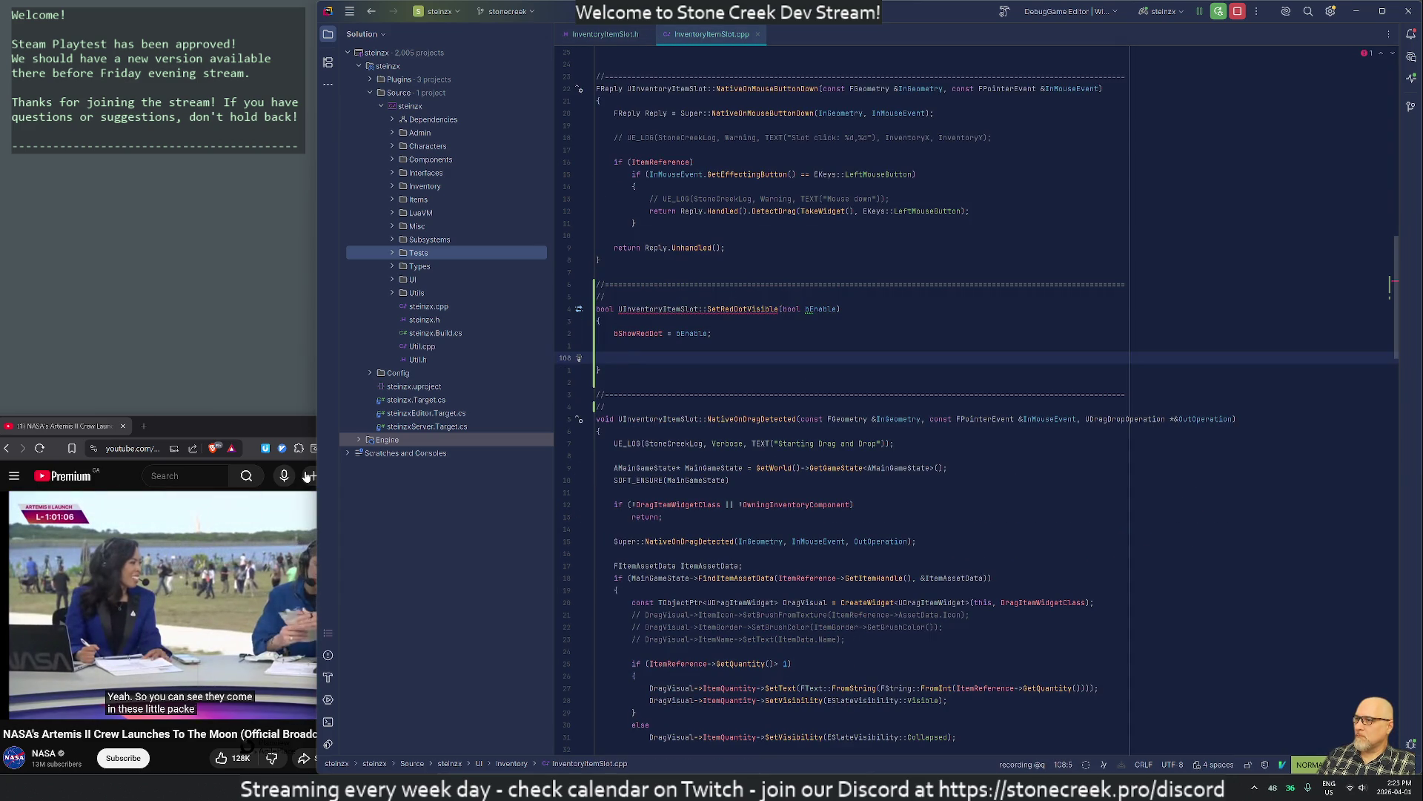
# Make SetRedDotVisible set ItemRedDot's visibility to Visible or Hidden based on bShowRedDot
pyautogui.write('i')
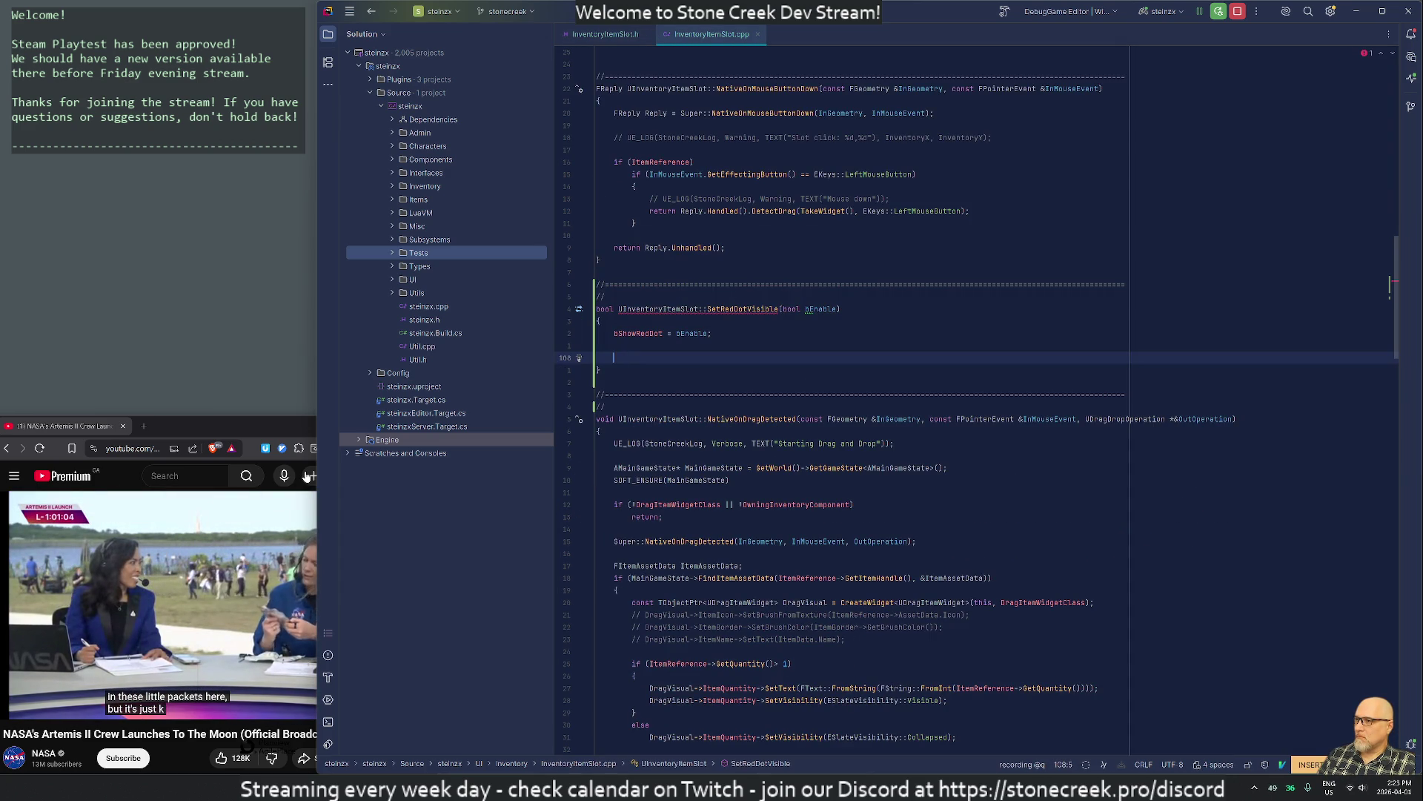
pyautogui.write('ItemRe')
pyautogui.press('Return')
pyautogui.write('->SetVi')
pyautogui.press('Return')
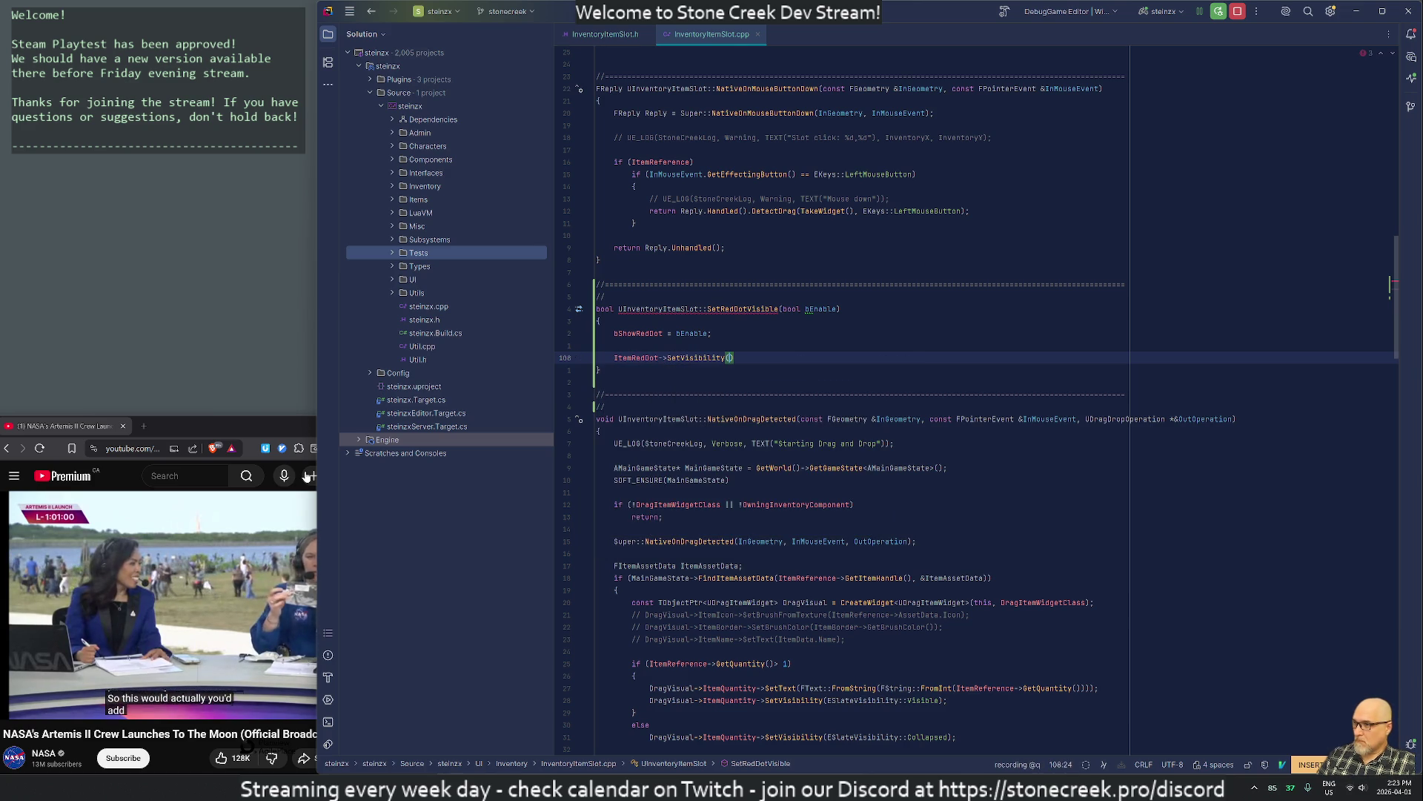
pyautogui.write('bShowRedDot')
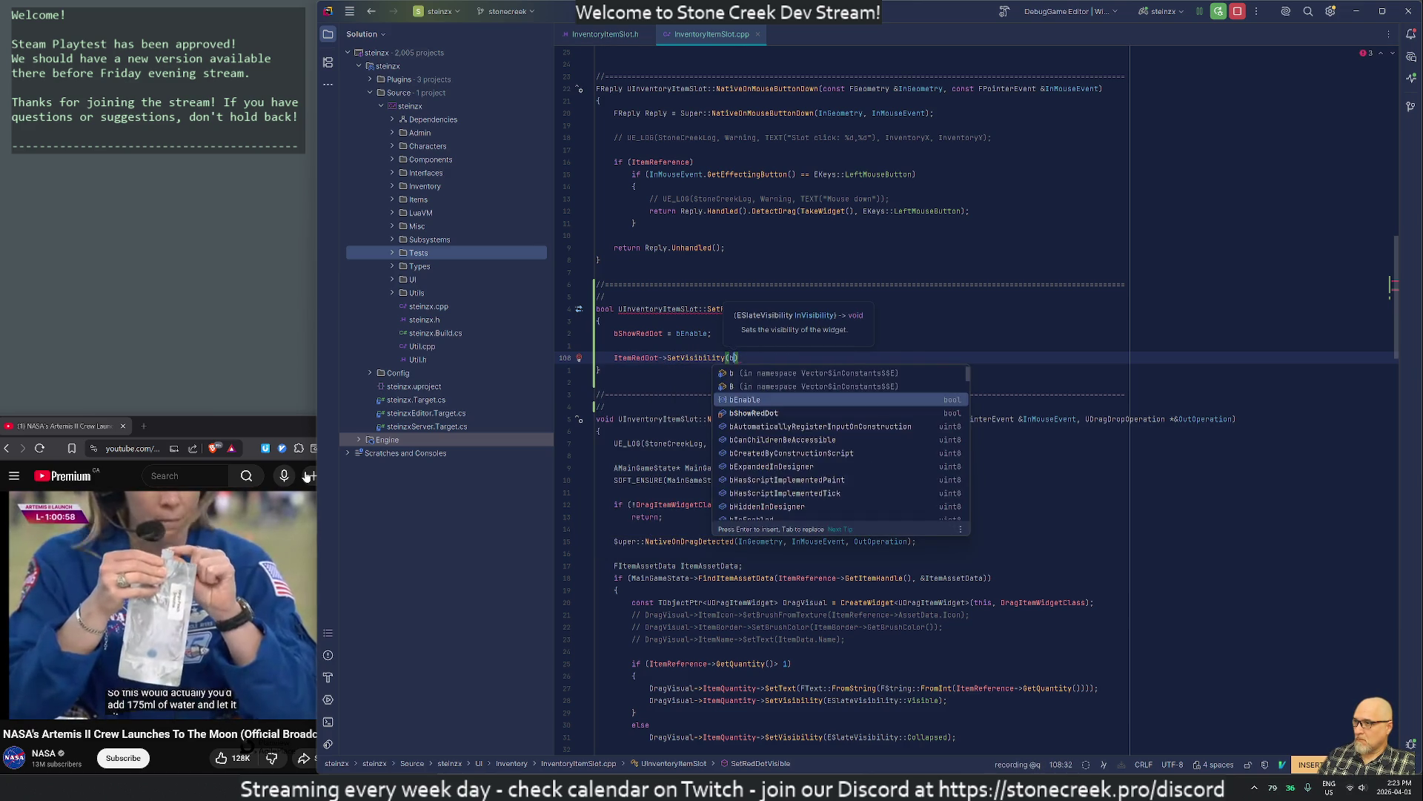
pyautogui.write('?')
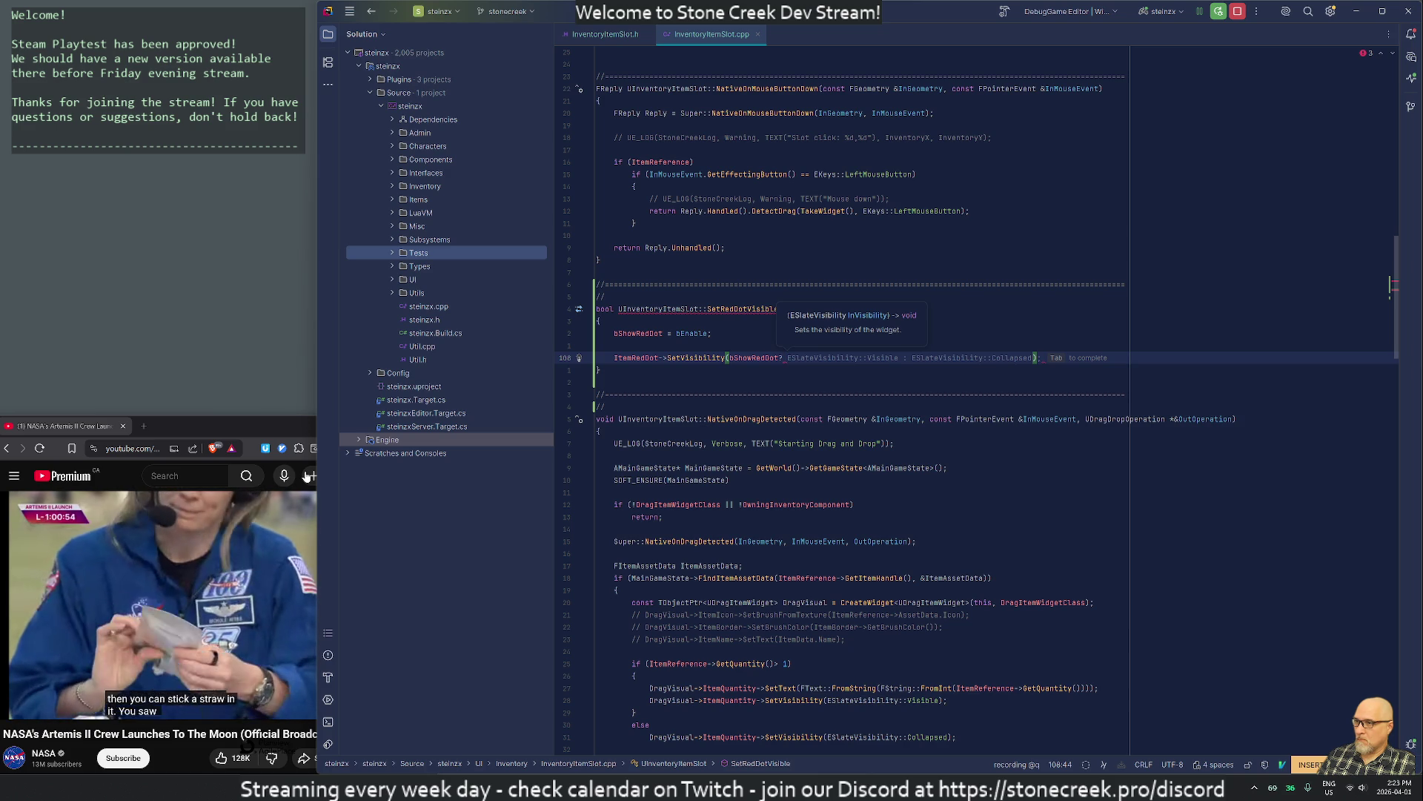
pyautogui.press('Tab')
pyautogui.press('Escape')
pyautogui.press('b')
pyautogui.press('b')
pyautogui.write('cw')
pyautogui.write('Hi')
pyautogui.press('Return')
# Change the SetRedDotVisible definition's return type to void
pyautogui.press('j')
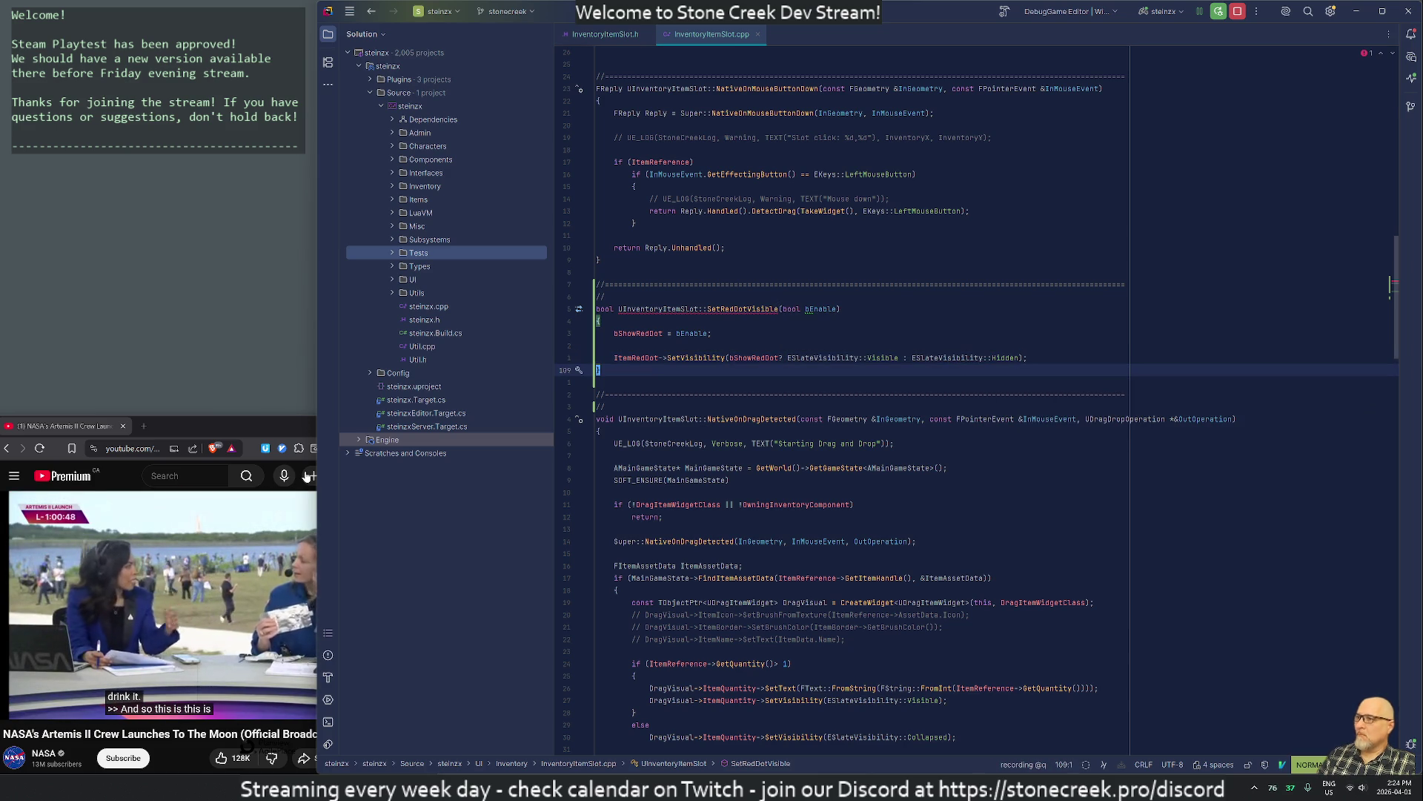
pyautogui.press('k')
pyautogui.press('k')
pyautogui.press('k')
pyautogui.press('$')
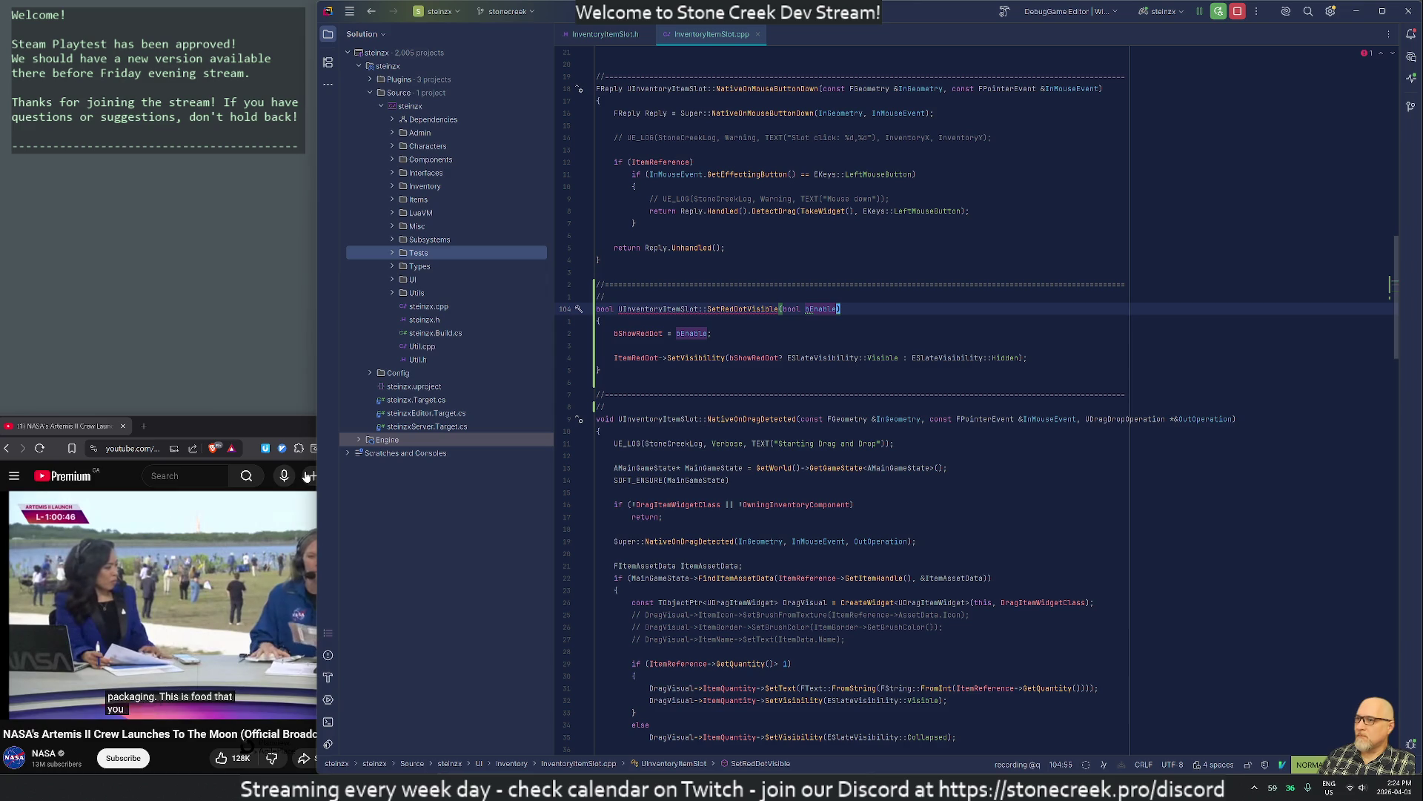
pyautogui.write('0dwifalse')
pyautogui.press('Escape')
pyautogui.write('ciwvoid')
pyautogui.press('Escape')
# Make the SetRedDotVisible declaration in InventoryItemSlot.h return void, then switch to Unreal Engine
pyautogui.press(':')
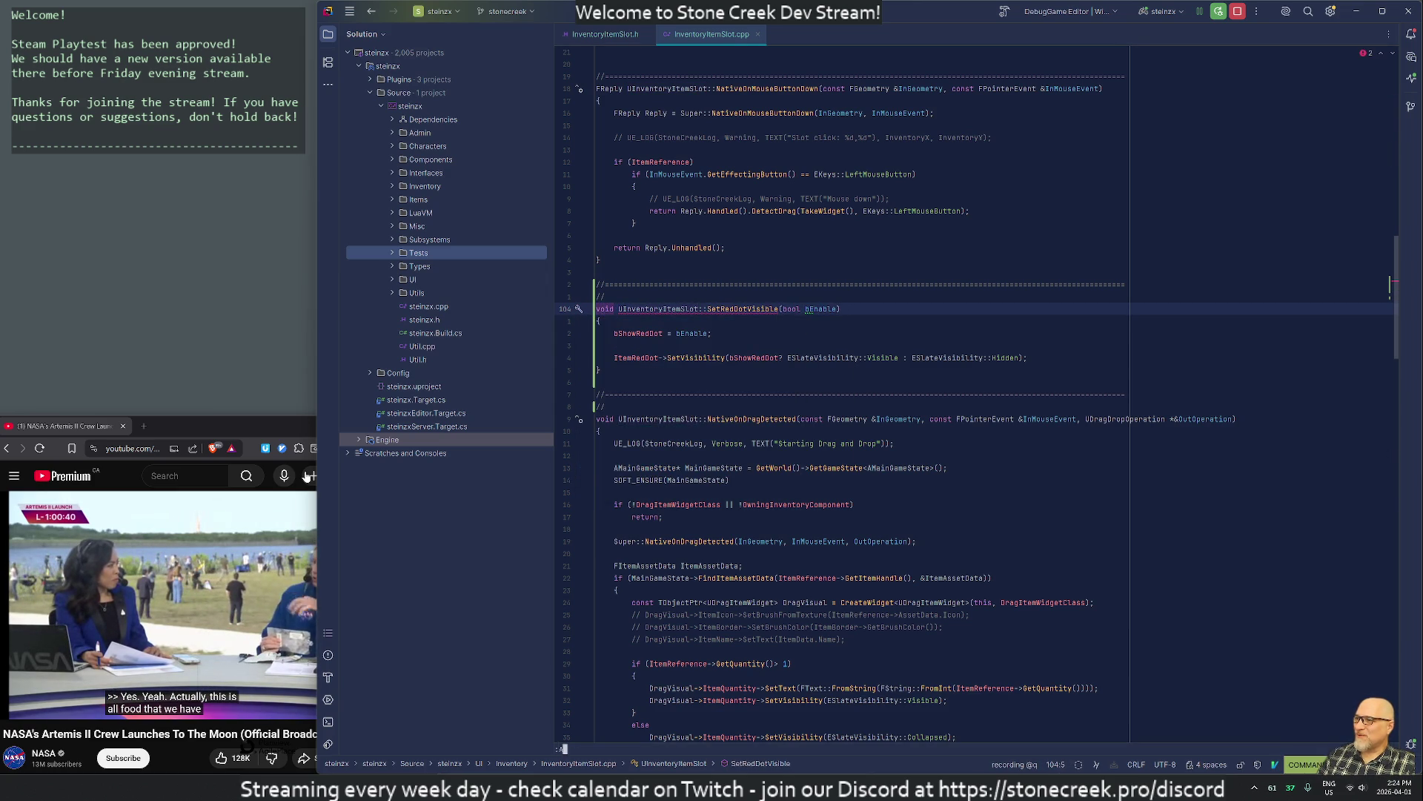
pyautogui.write('bp')
pyautogui.press('Return')
pyautogui.write('/Set')
pyautogui.press('Return')
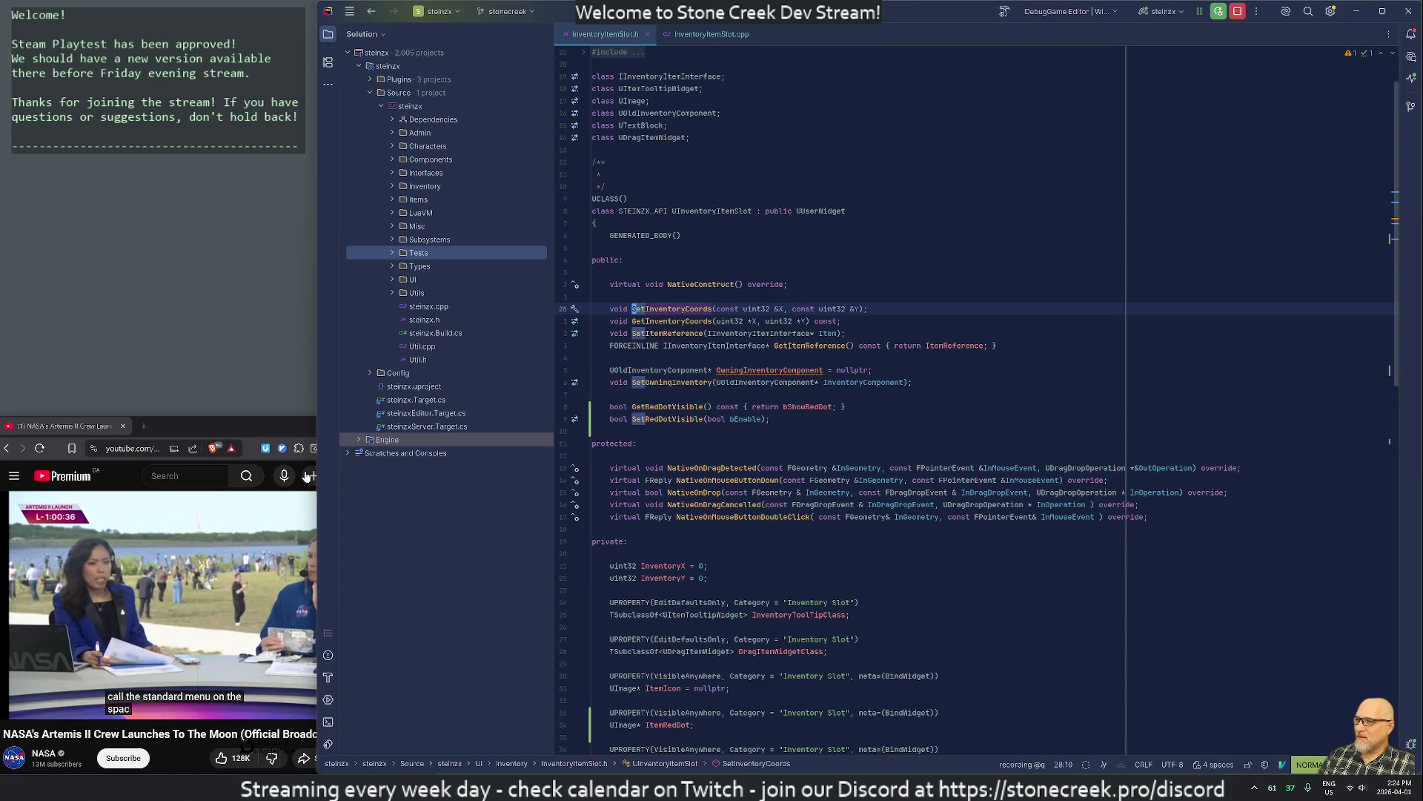
pyautogui.press('n')
pyautogui.press('n')
pyautogui.press('n')
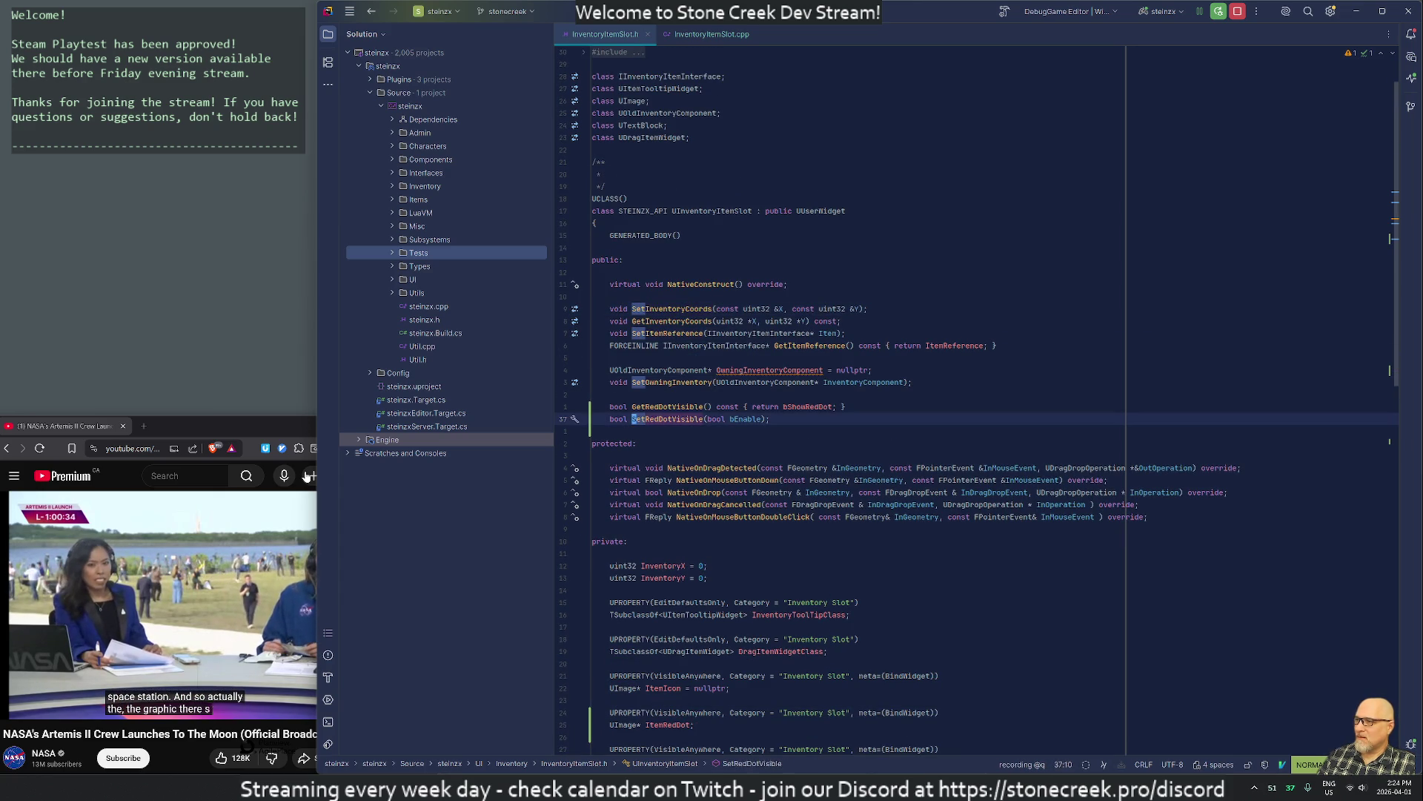
pyautogui.write('cbvoid')
pyautogui.press('Escape')
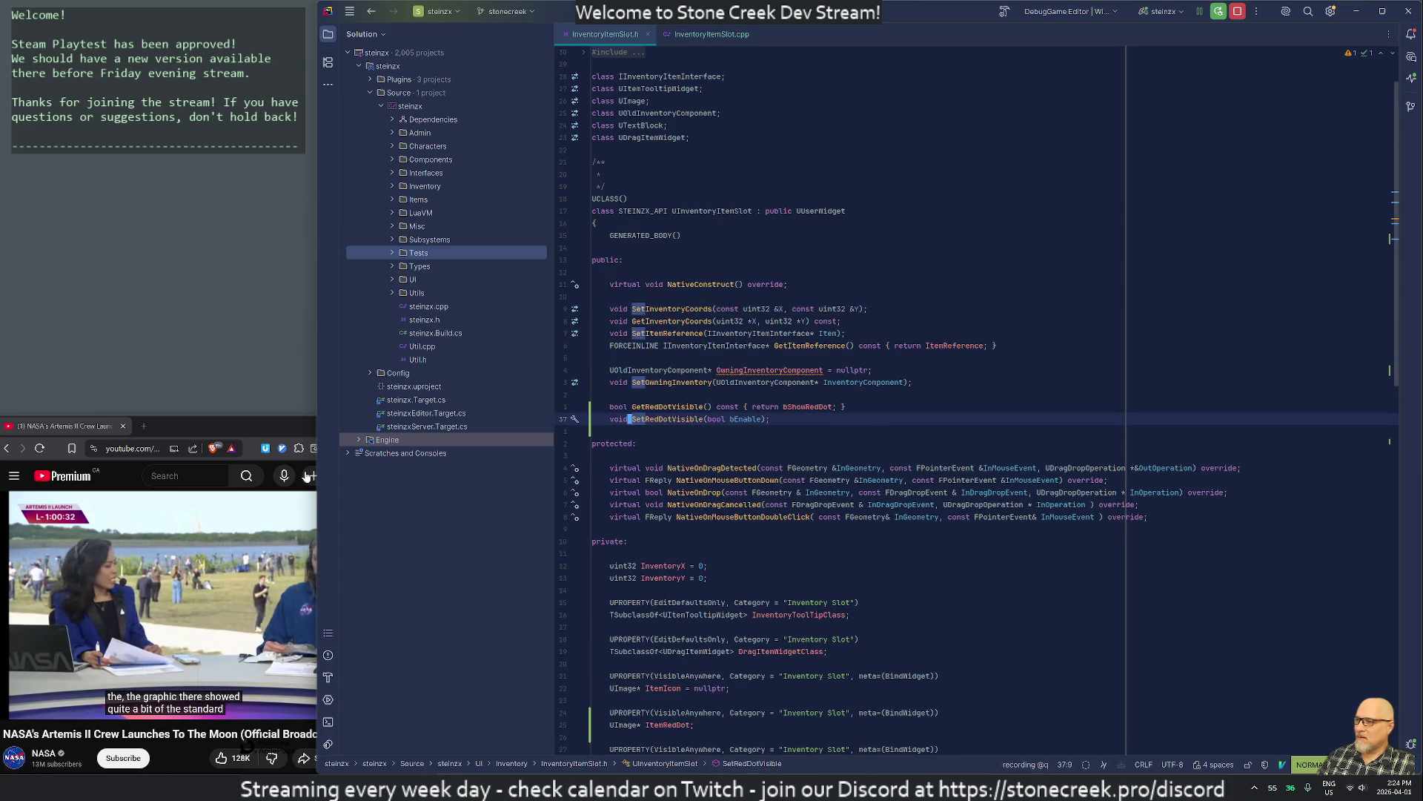
pyautogui.press('j')
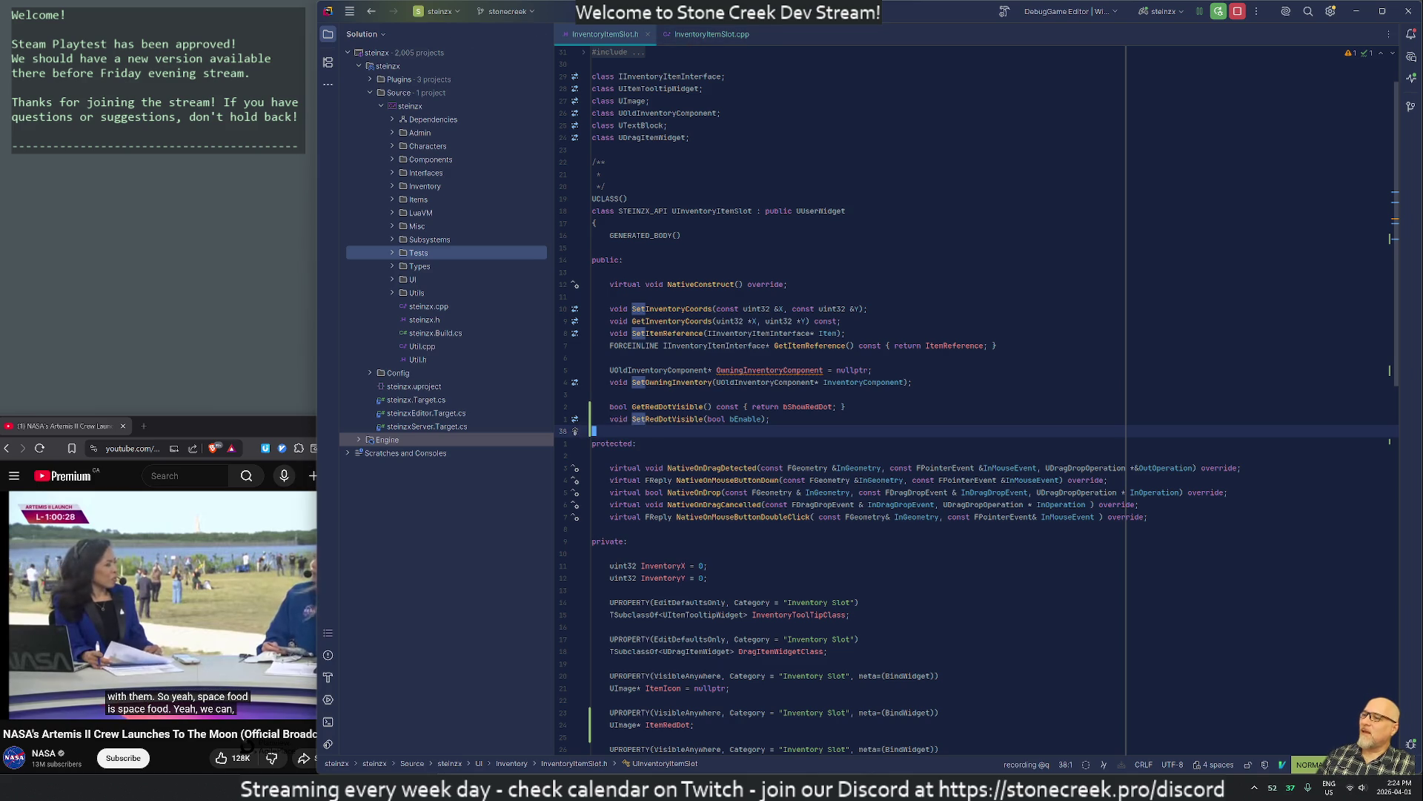
pyautogui.hotkey('alt', 'Tab')
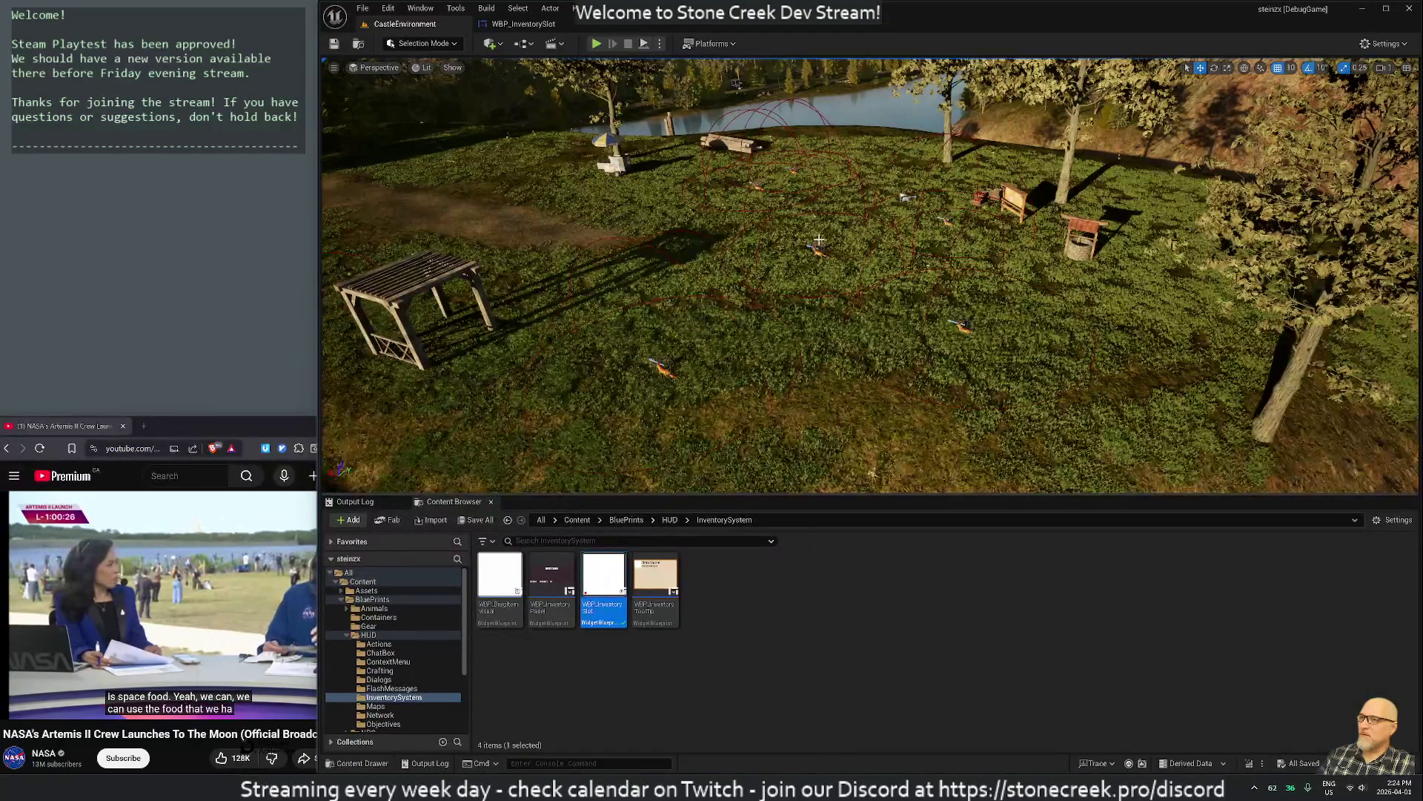
# Check out and save the CastleEnvironment level, then play-test the game with the inventory open
pyautogui.click(335, 44)
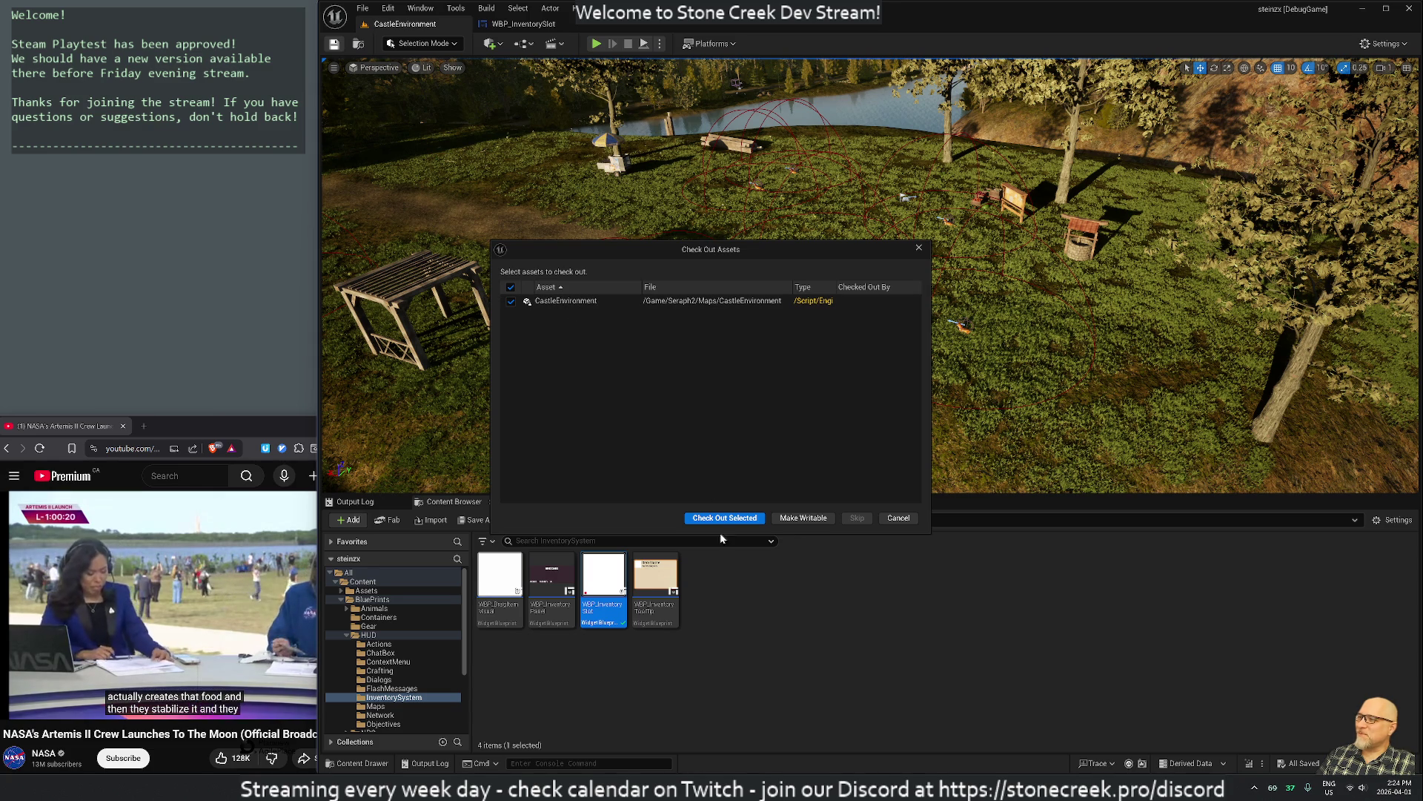
pyautogui.click(725, 518)
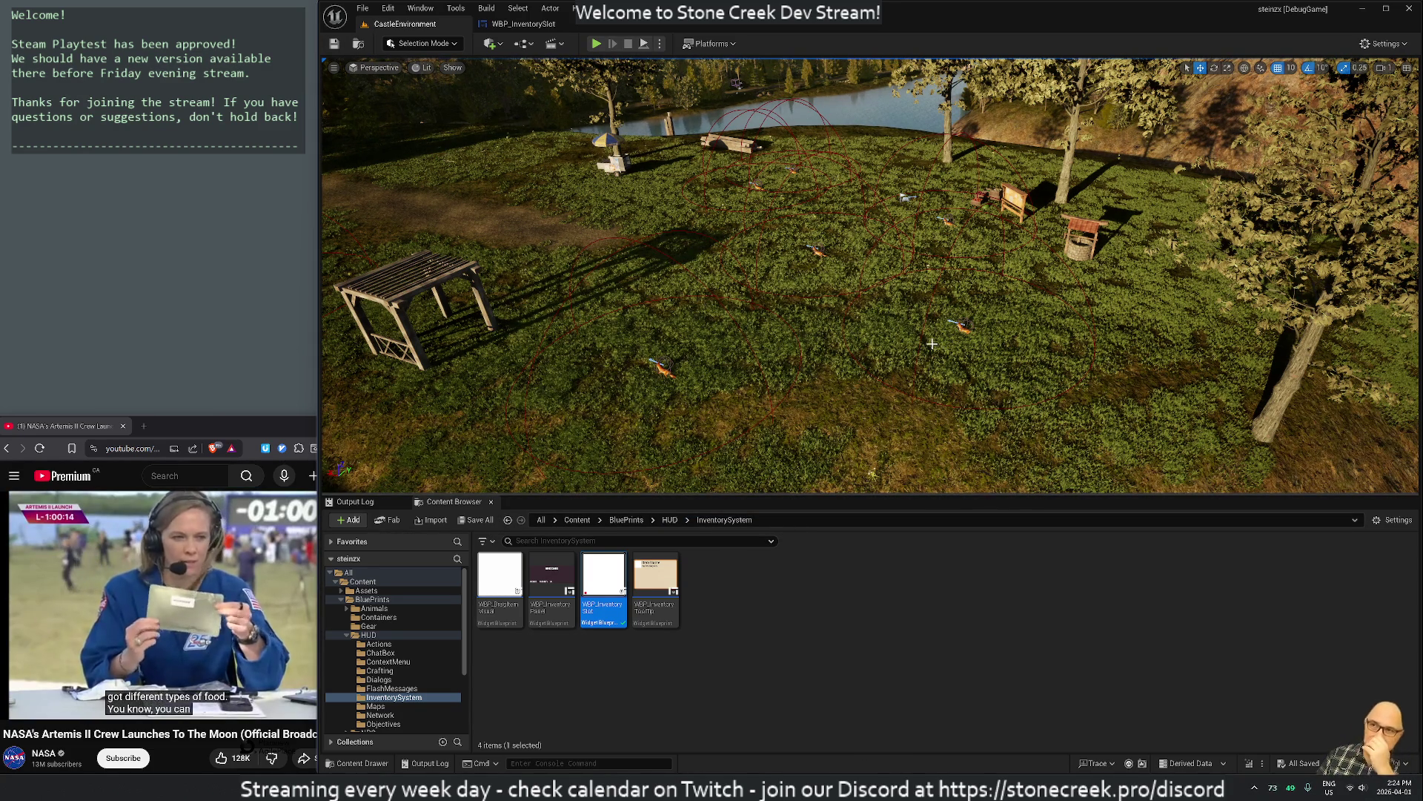
pyautogui.click(596, 43)
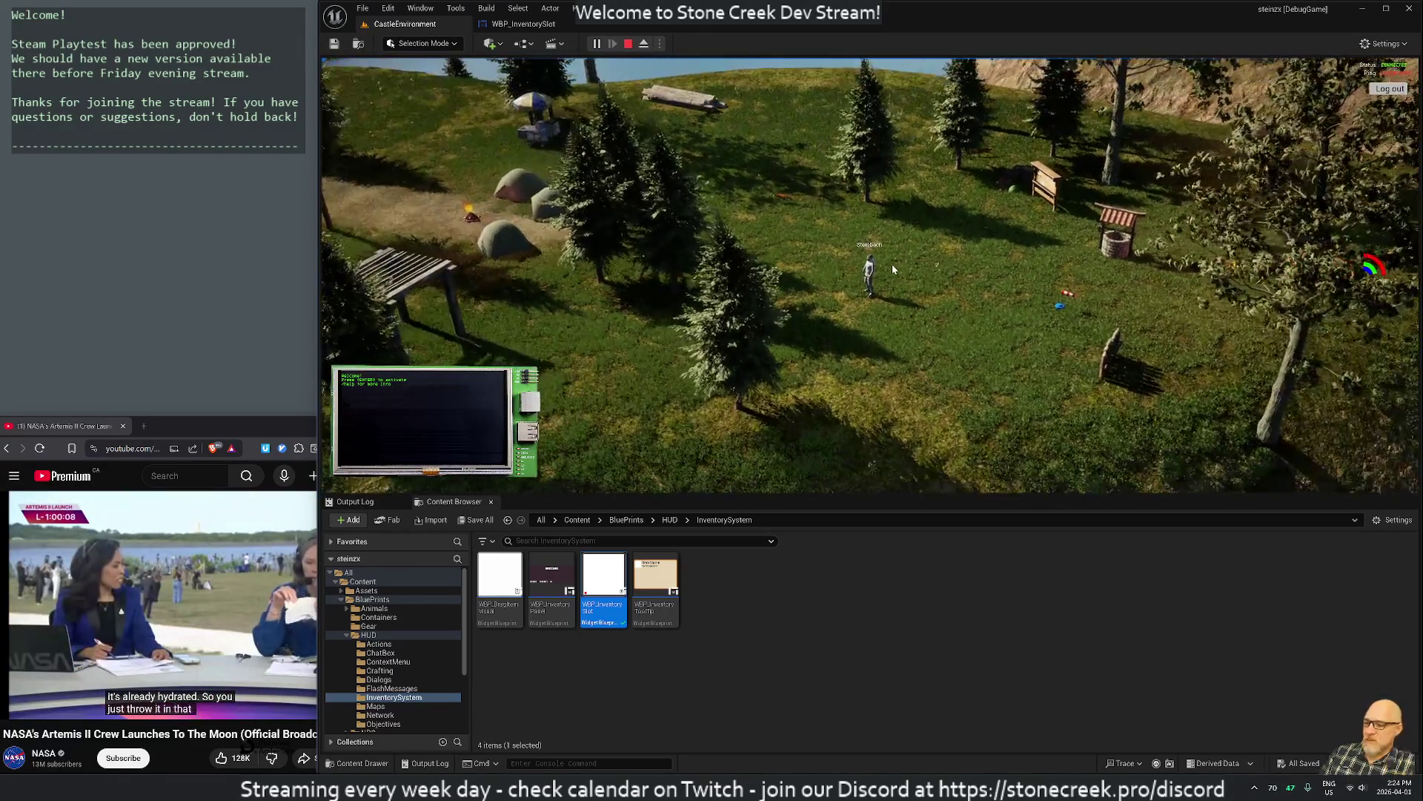
pyautogui.press('i')
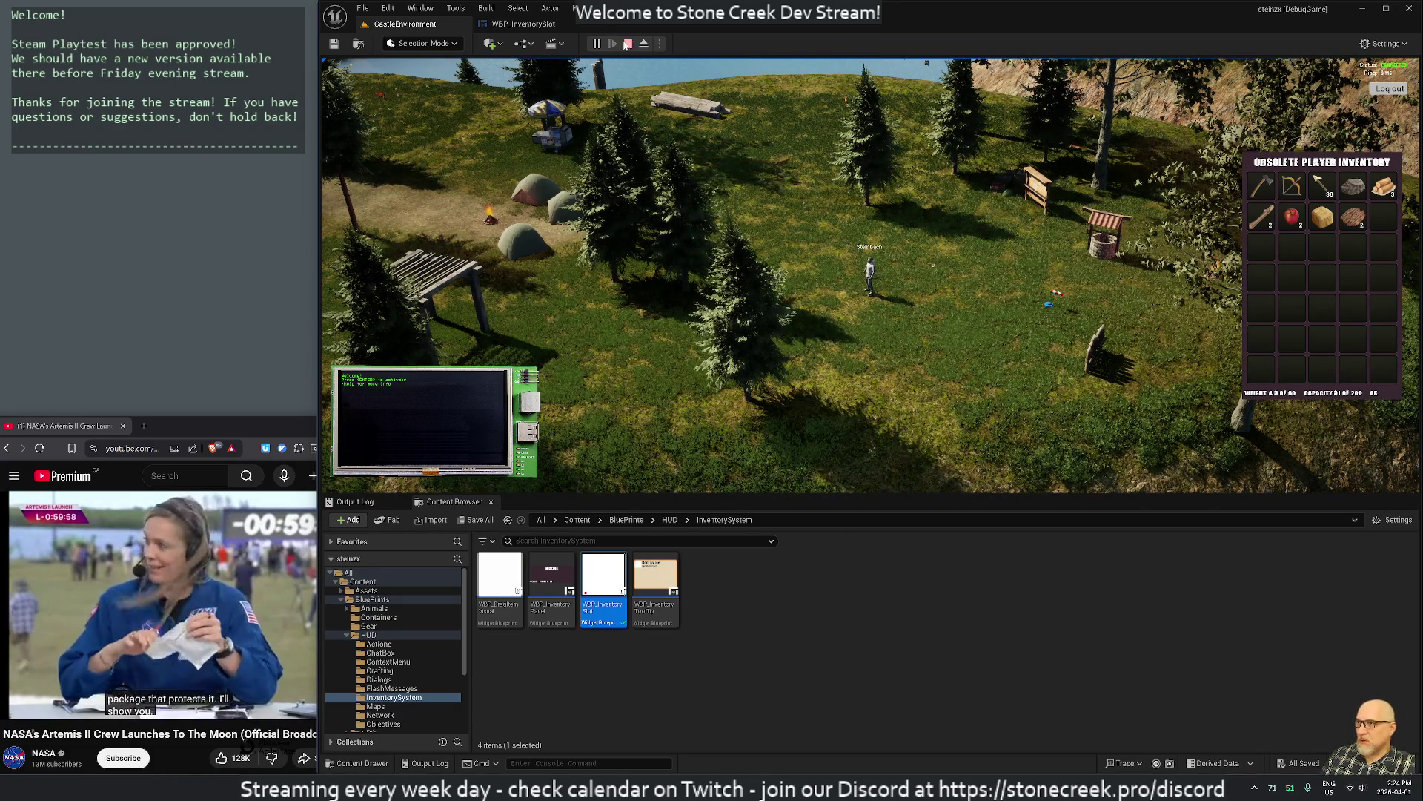
pyautogui.press('Escape')
pyautogui.hotkey('alt', 'Tab')
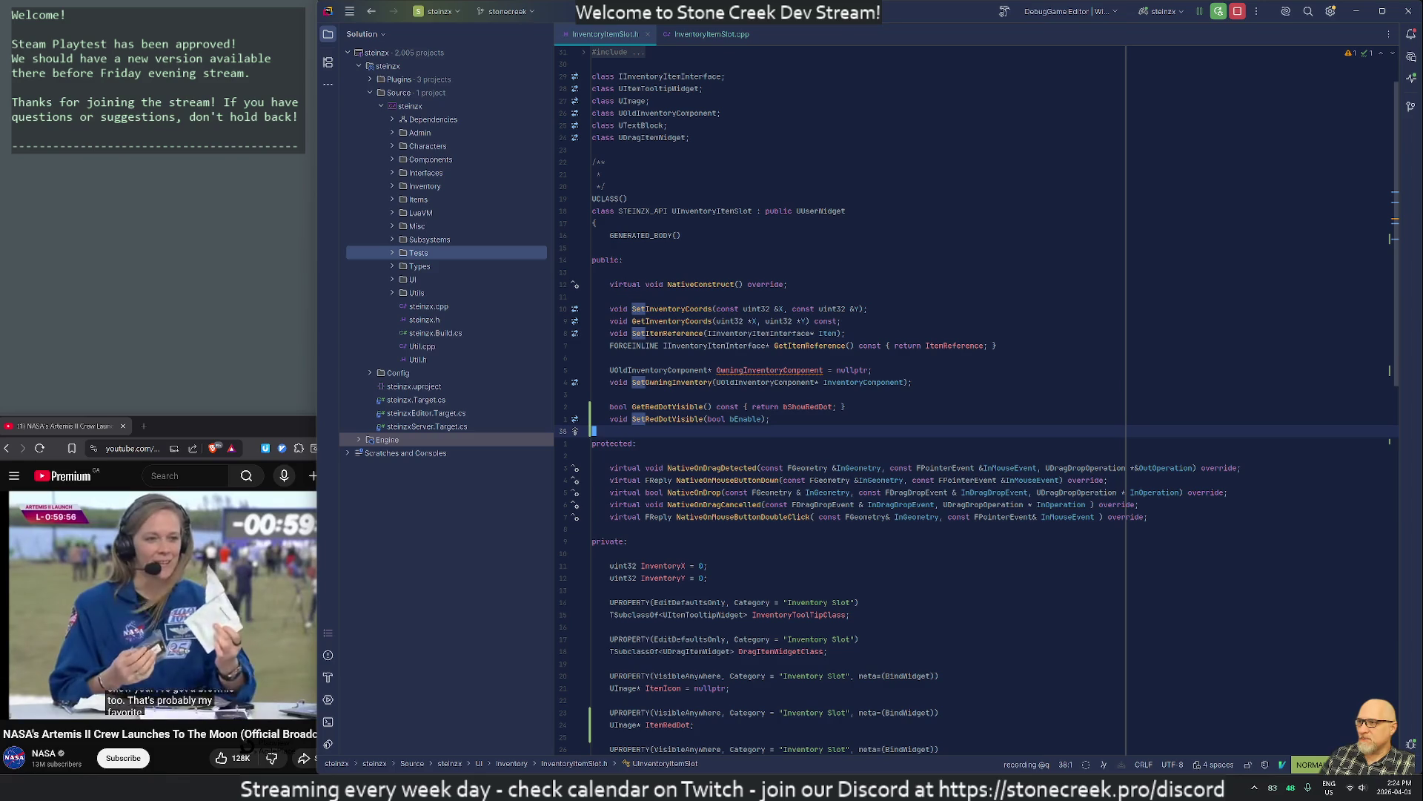
# Find LuaInventory via search ('luainve') and switch to the LuaInventory.h header
pyautogui.hotkey('ctrl', 't')
pyautogui.write('luainve')
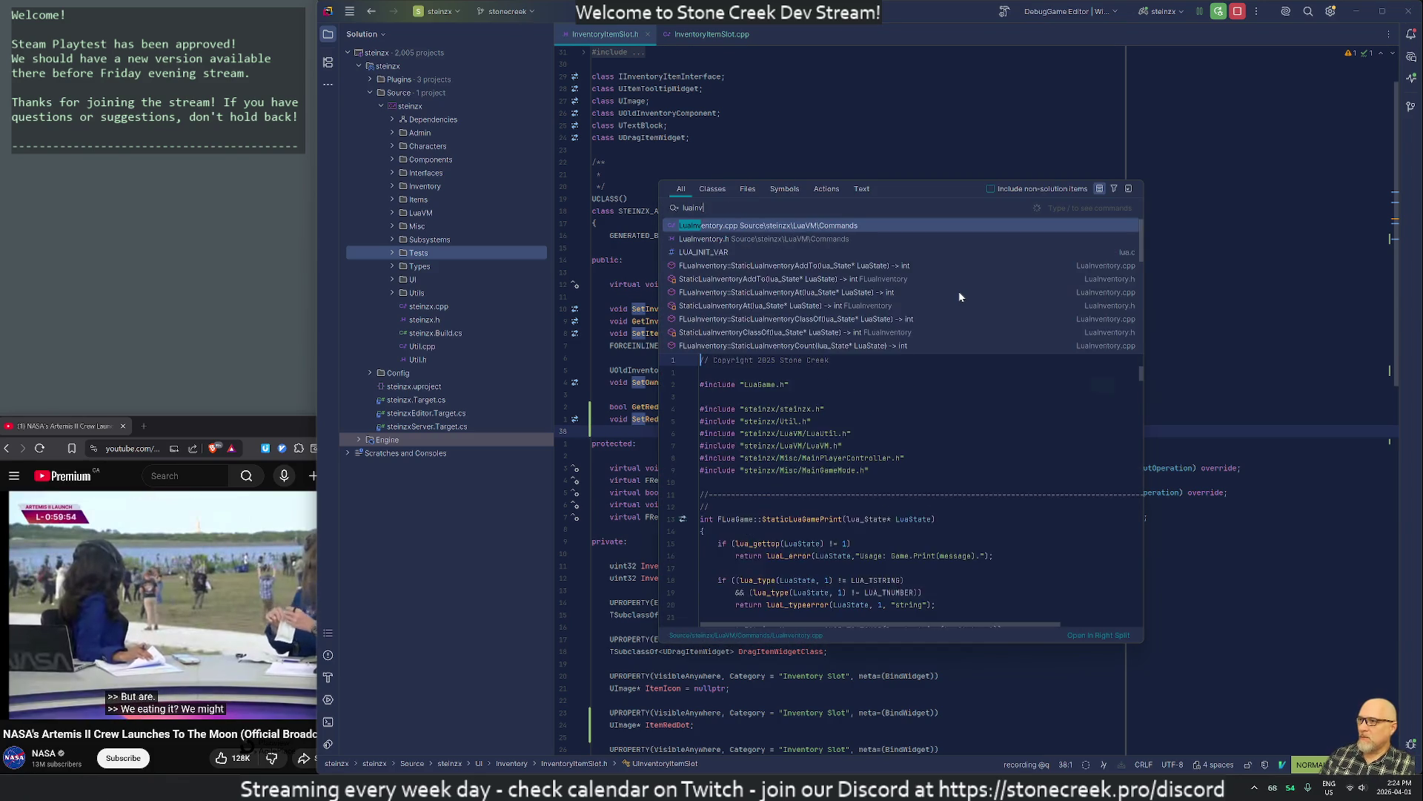
pyautogui.press('Return')
pyautogui.hotkey('ctrl', 'alt', 'Home')
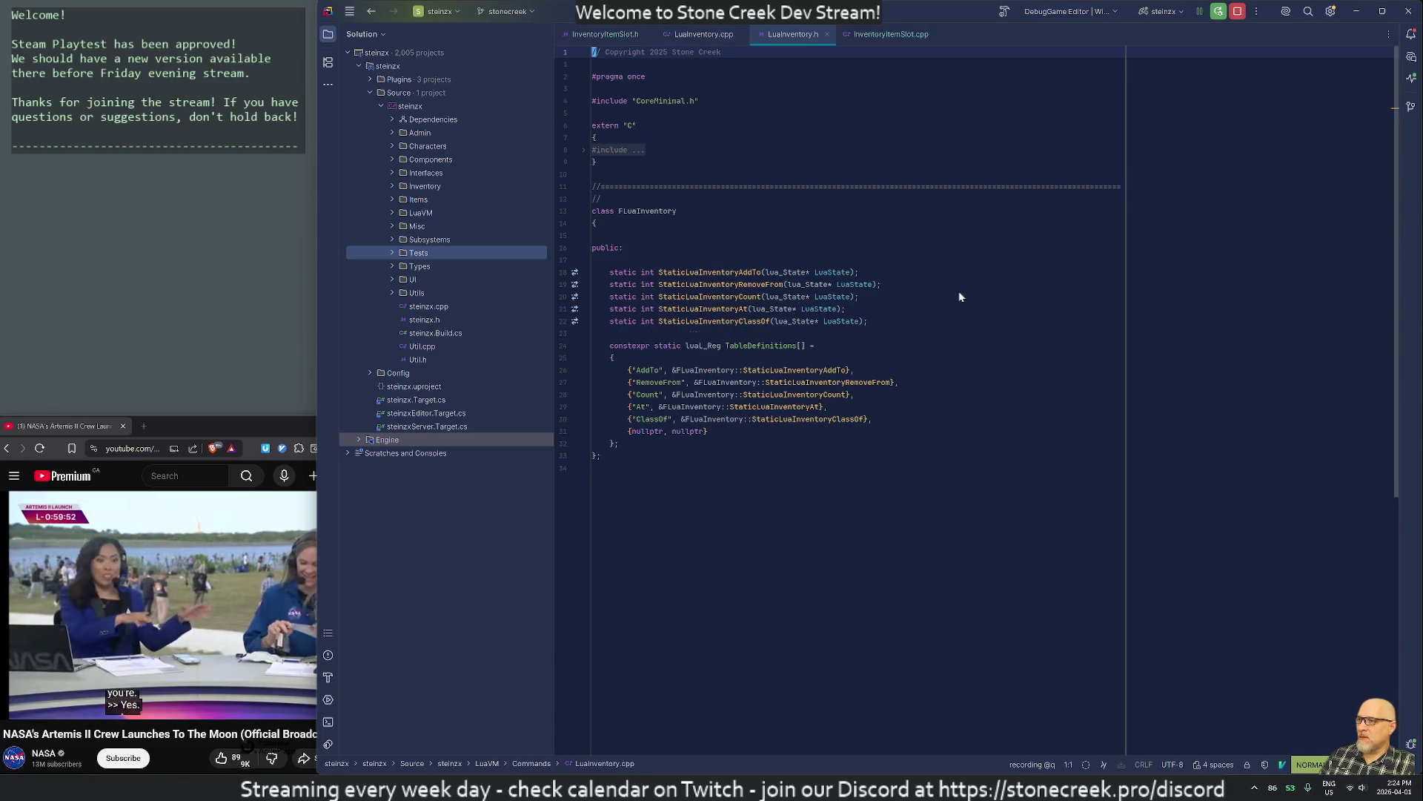
# Duplicate the ClassOf entry in TableDefinitions and clear the copy's name string
pyautogui.press('j')
pyautogui.press('j')
pyautogui.press('j')
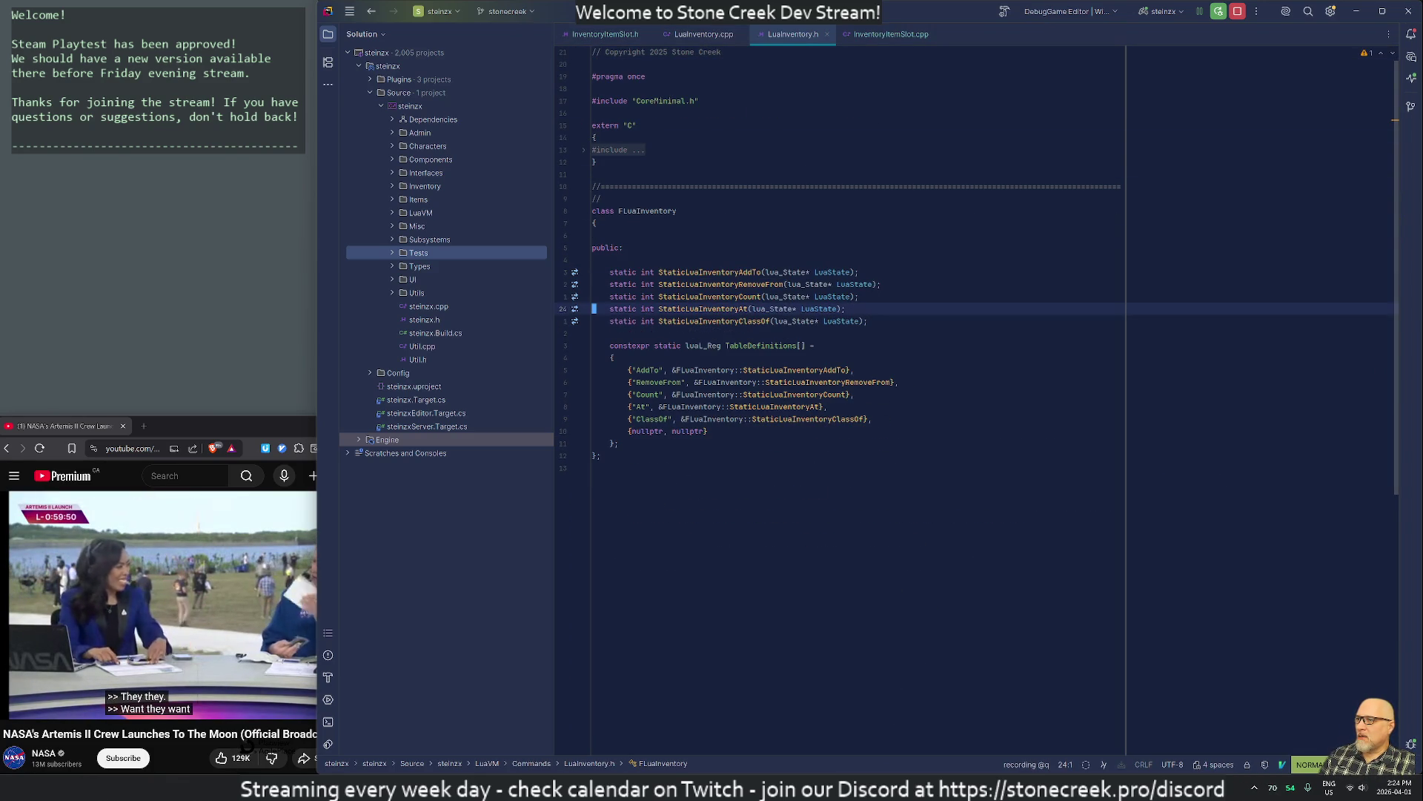
pyautogui.press('j')
pyautogui.press('j')
pyautogui.press('j')
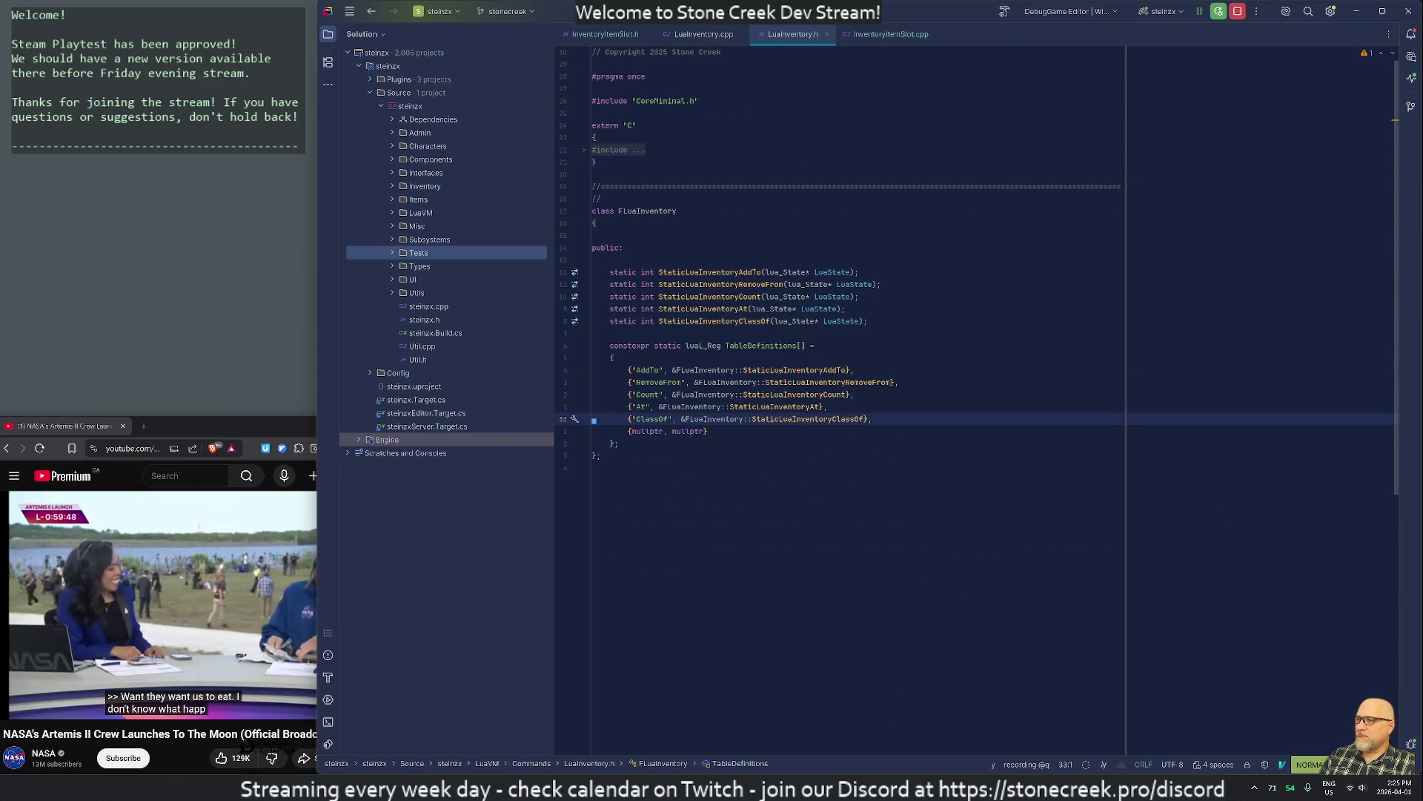
pyautogui.press('y')
pyautogui.press('y')
pyautogui.press('p')
pyautogui.press('Return')
pyautogui.press('w')
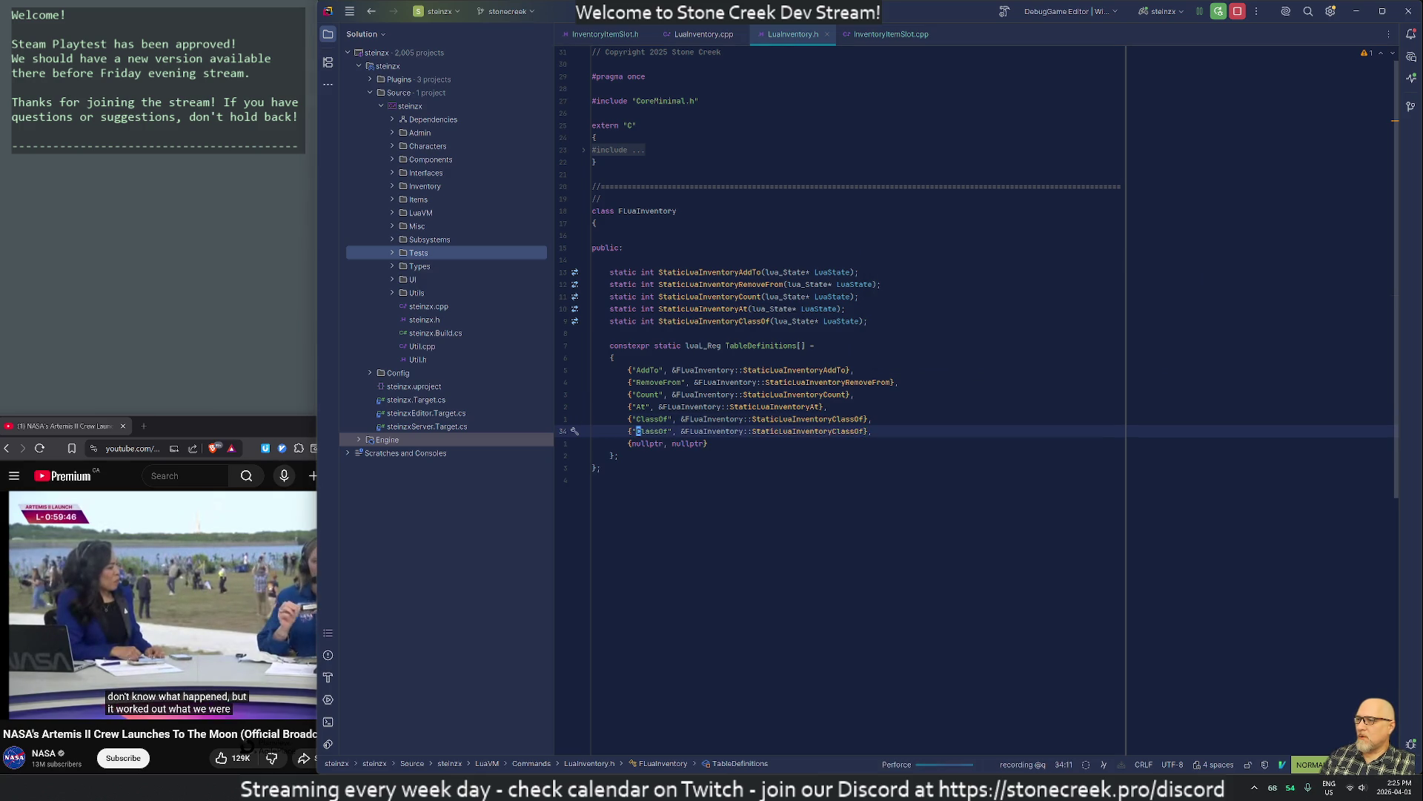
pyautogui.press('c')
pyautogui.press('i')
pyautogui.press('w')
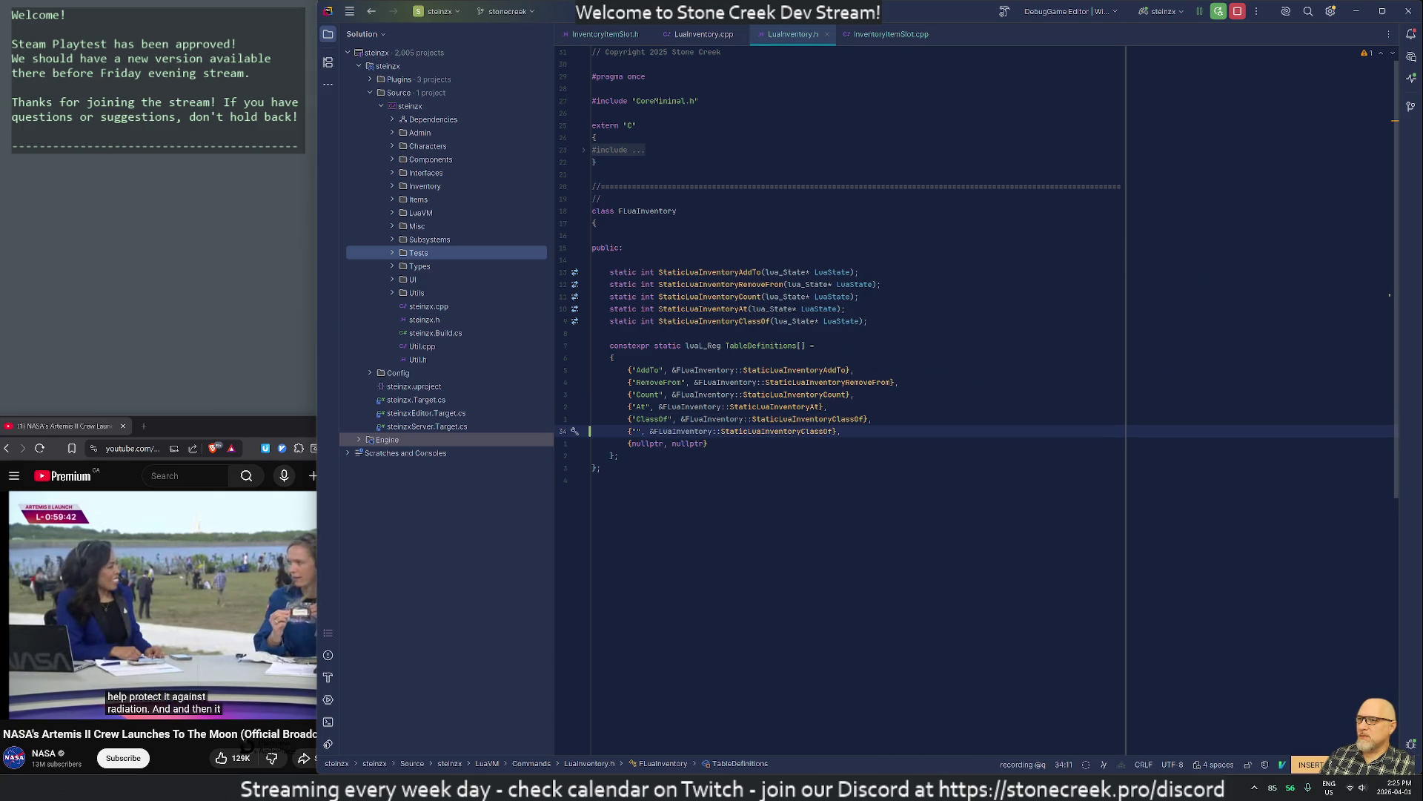
pyautogui.press('Escape')
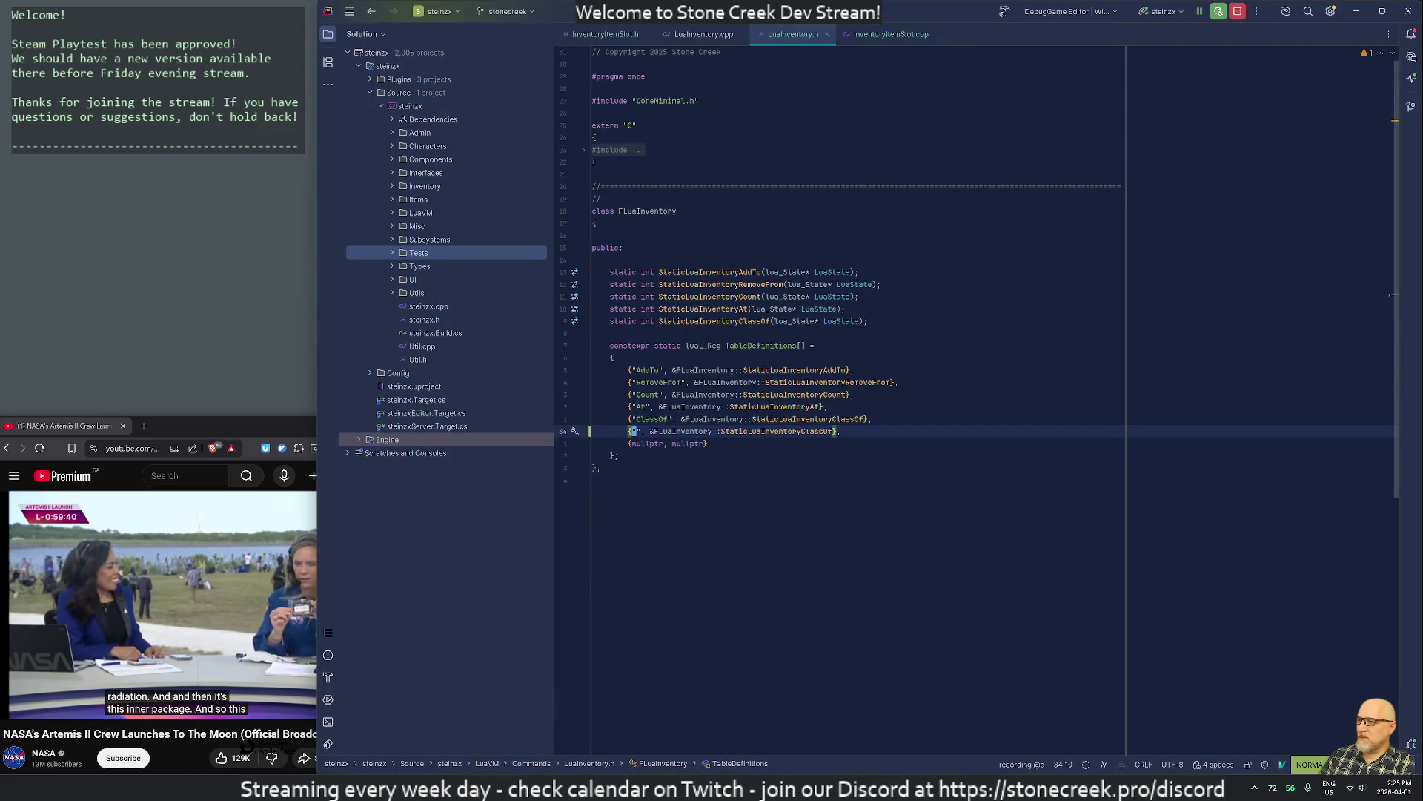
pyautogui.hotkey('alt', 'Tab')
pyautogui.hotkey('alt', 'Tab')
pyautogui.hotkey('alt', 'Tab')
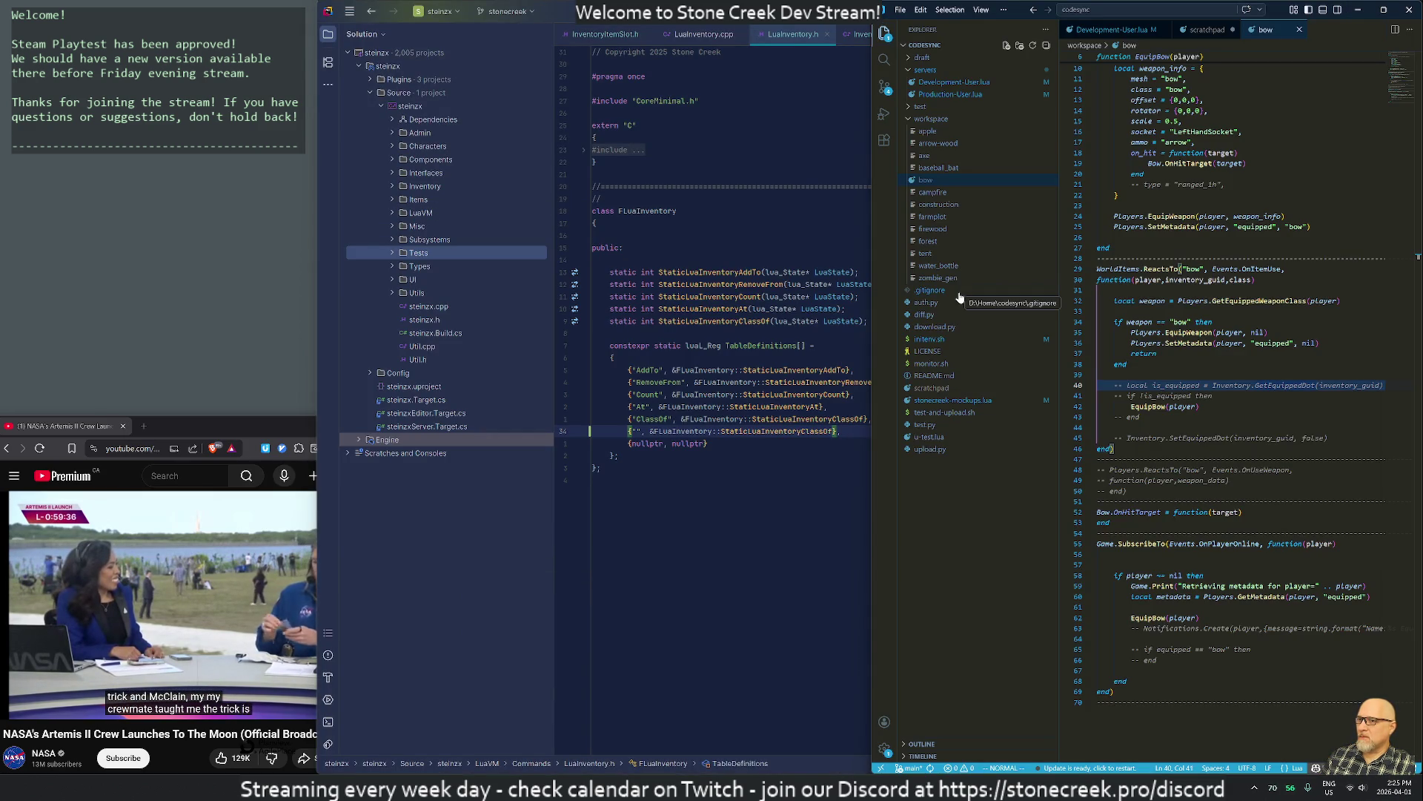
# Uncomment the is_equipped GetEquippedDot assignment and the if !is_equipped check in the bow script
pyautogui.press('^')
pyautogui.press('g')
pyautogui.press('c')
pyautogui.press('c')
pyautogui.press('j')
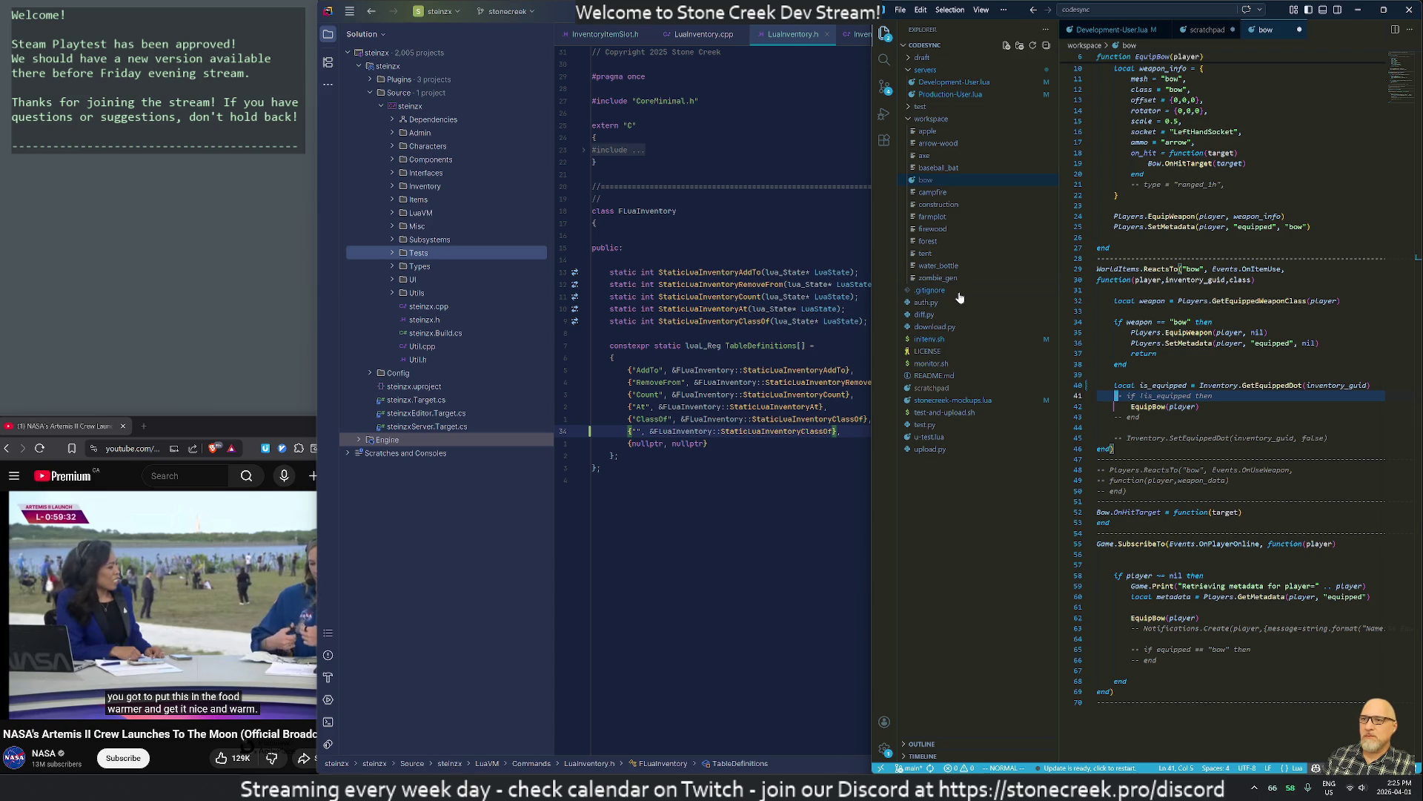
pyautogui.press('j')
pyautogui.press('k')
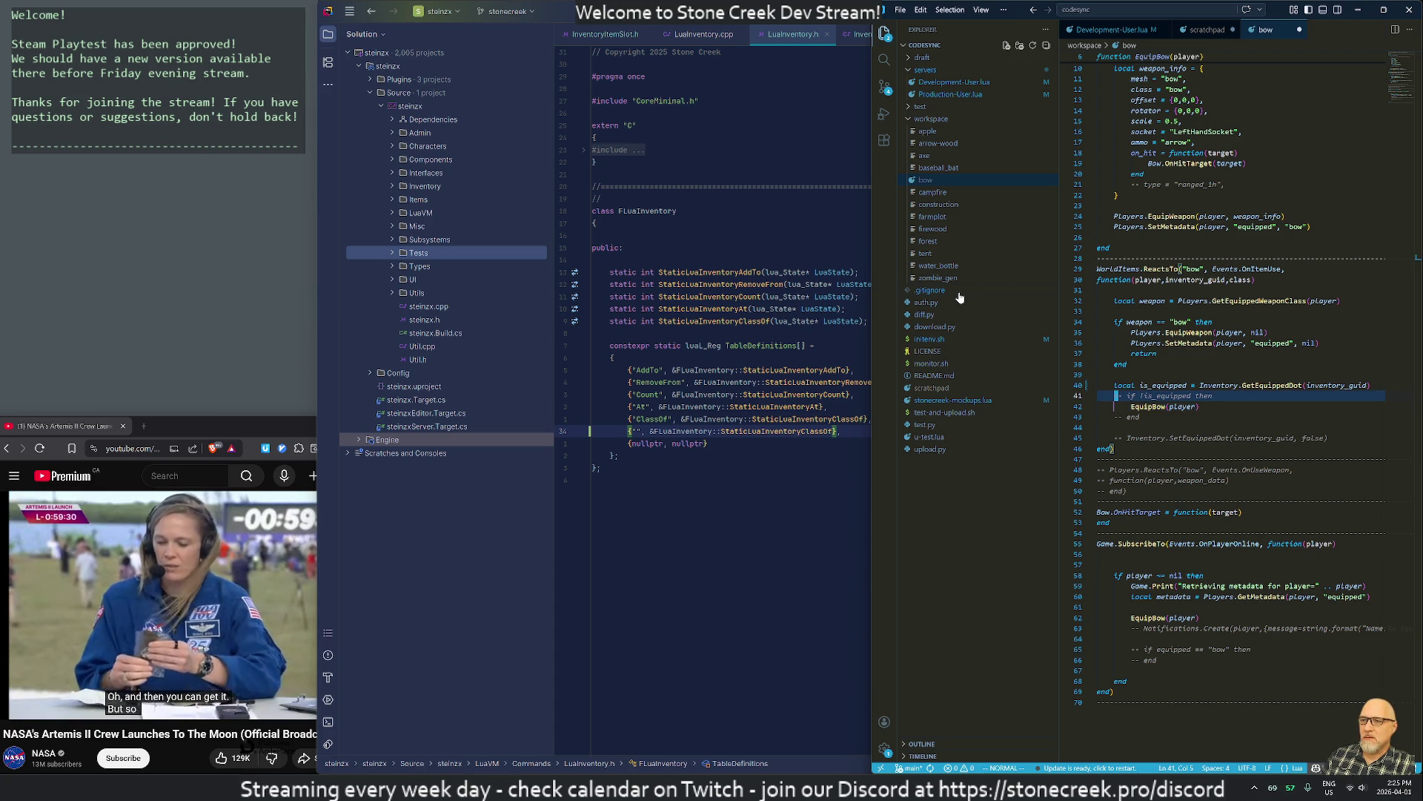
pyautogui.press('g')
pyautogui.press('c')
pyautogui.press('c')
pyautogui.press('j')
pyautogui.press('j')
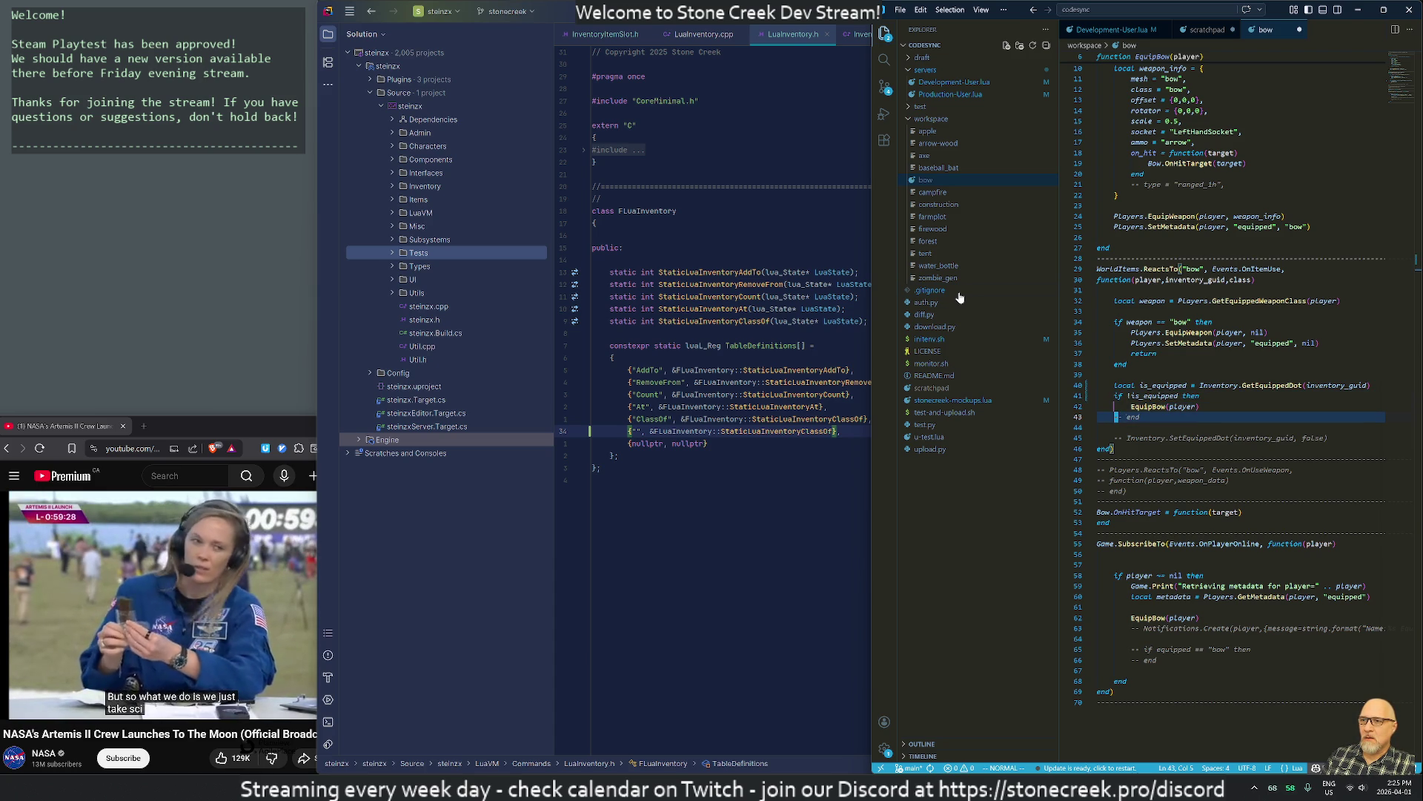
# Uncomment the SetEquippedDot call and change its argument from false to true
pyautogui.press('j')
pyautogui.press('j')
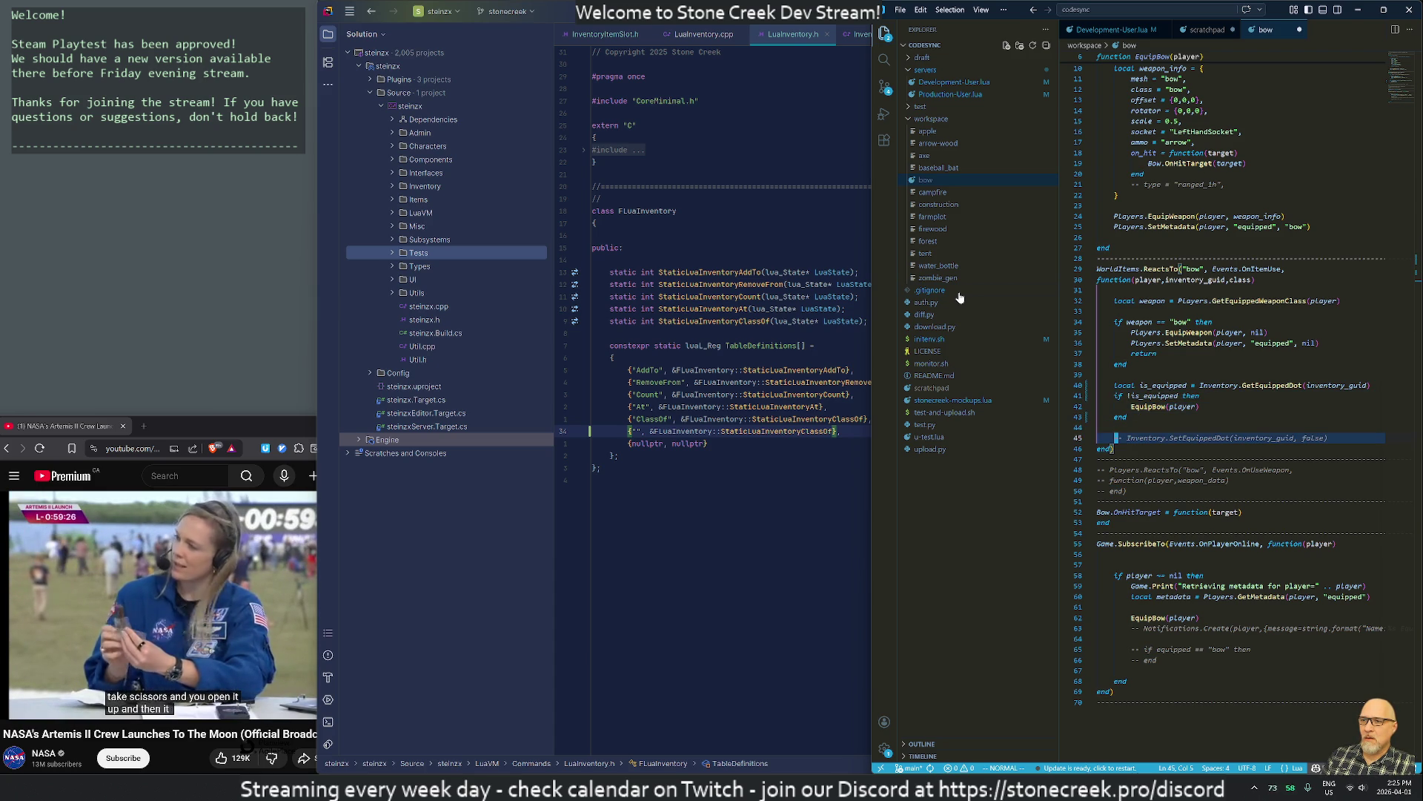
pyautogui.press('g')
pyautogui.press('c')
pyautogui.press('c')
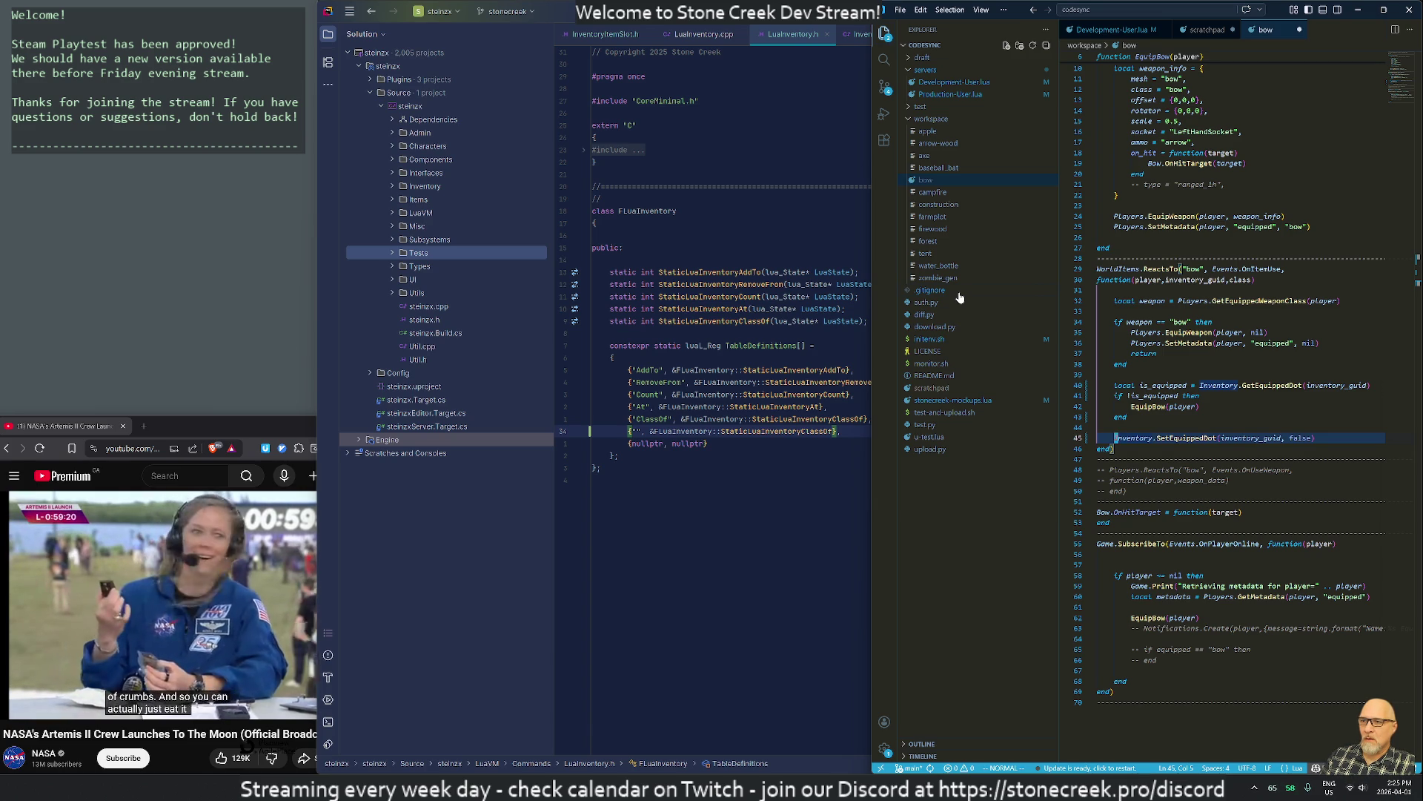
pyautogui.press('w')
pyautogui.press('w')
pyautogui.press('w')
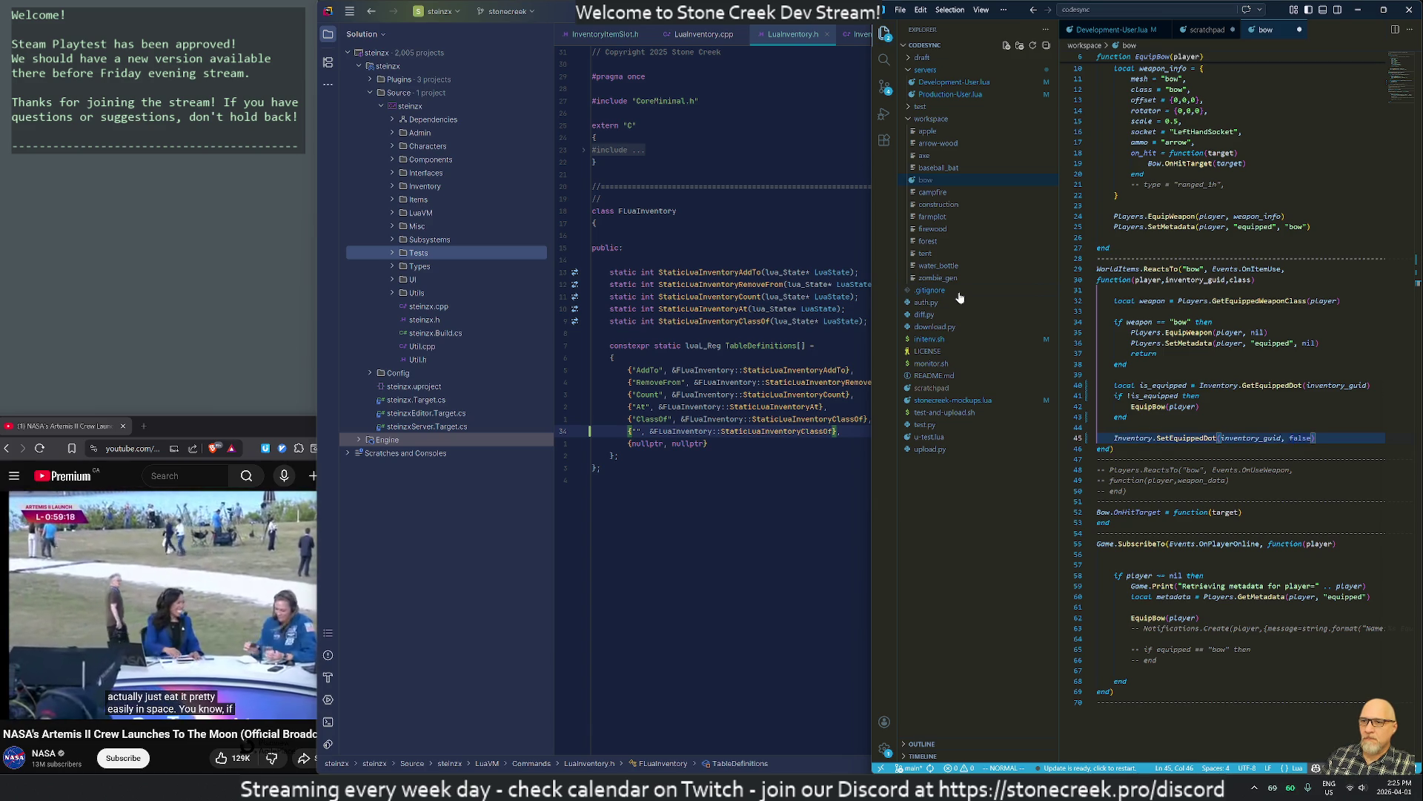
pyautogui.write('cwtrue')
pyautogui.press('Escape')
pyautogui.press('k')
pyautogui.press('j')
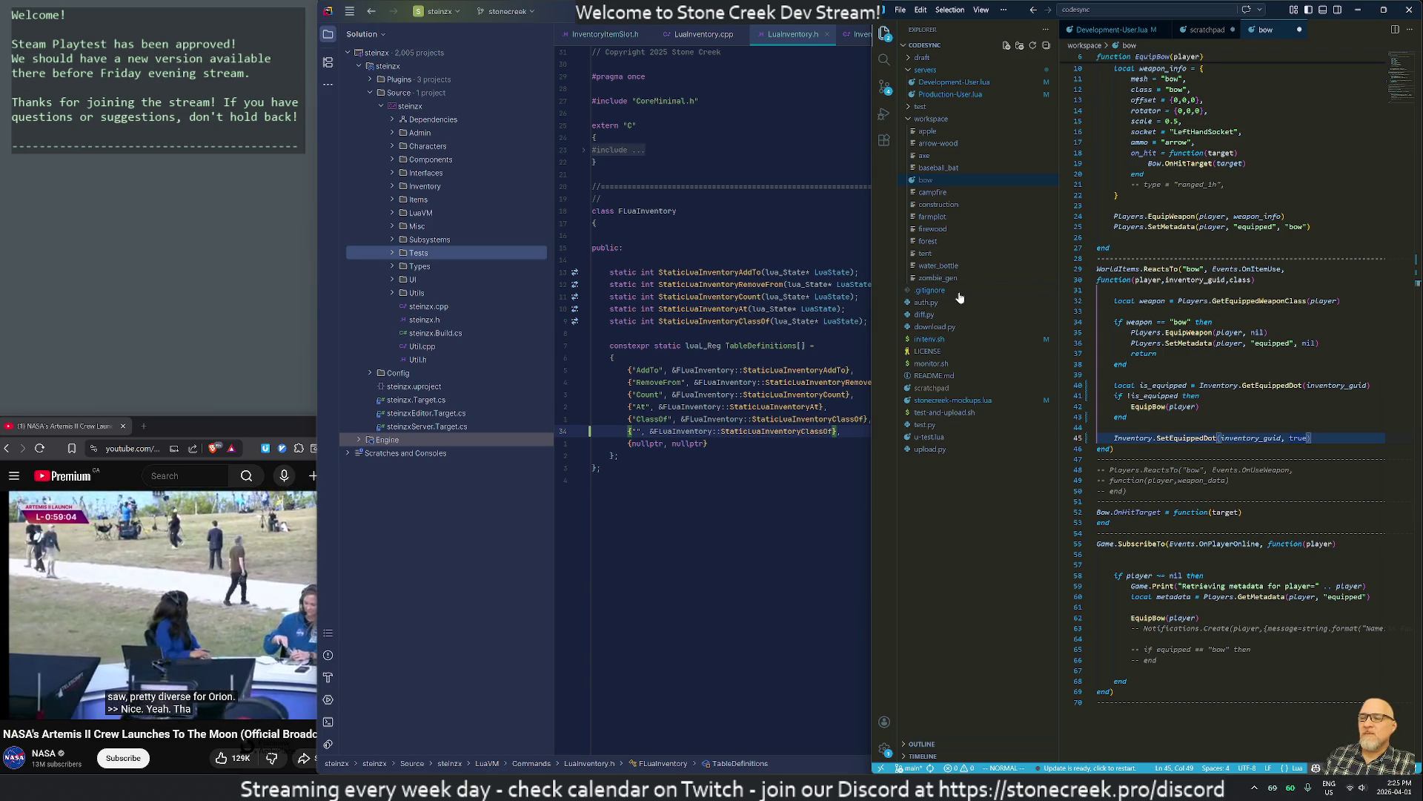
# Comment out lines 32–45 of the bow's use handler
pyautogui.press('k')
pyautogui.press('k')
pyautogui.press('k')
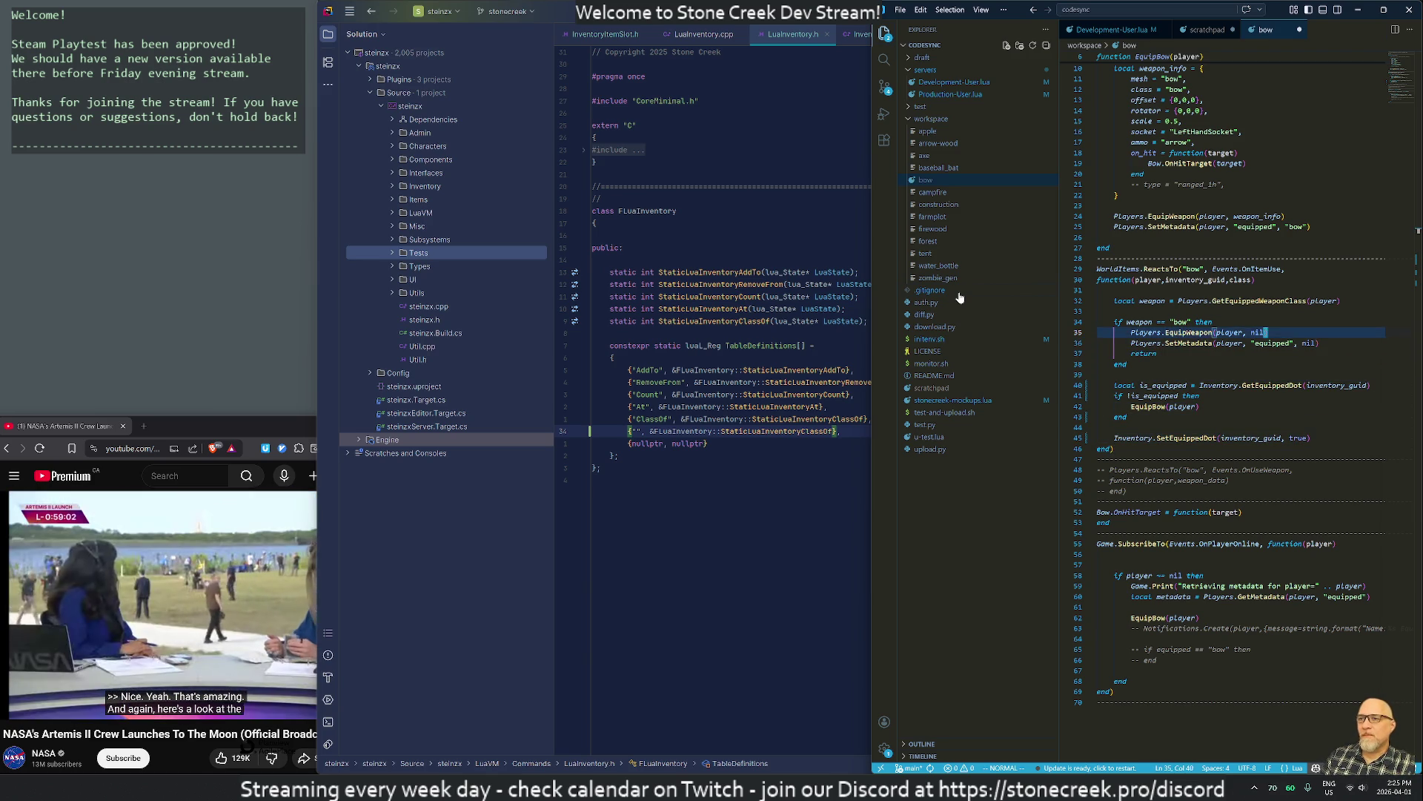
pyautogui.hotkey('shift', 'v')
pyautogui.press('k')
pyautogui.press('k')
pyautogui.press('j')
pyautogui.press('j')
pyautogui.press('j')
pyautogui.press('g')
pyautogui.press('c')
pyautogui.press('k')
# Copy the is_equipped line to the handler's top, uncommented and without 'local'
pyautogui.press('j')
pyautogui.press('j')
pyautogui.press('j')
pyautogui.press('k')
pyautogui.press('k')
pyautogui.press('k')
pyautogui.press('k')
pyautogui.press('k')
pyautogui.press('k')
pyautogui.press('P')
pyautogui.press('g')
pyautogui.press('c')
pyautogui.press('c')
pyautogui.press('o')
pyautogui.press('Escape')
pyautogui.press('k')
pyautogui.press('d')
pyautogui.press('w')
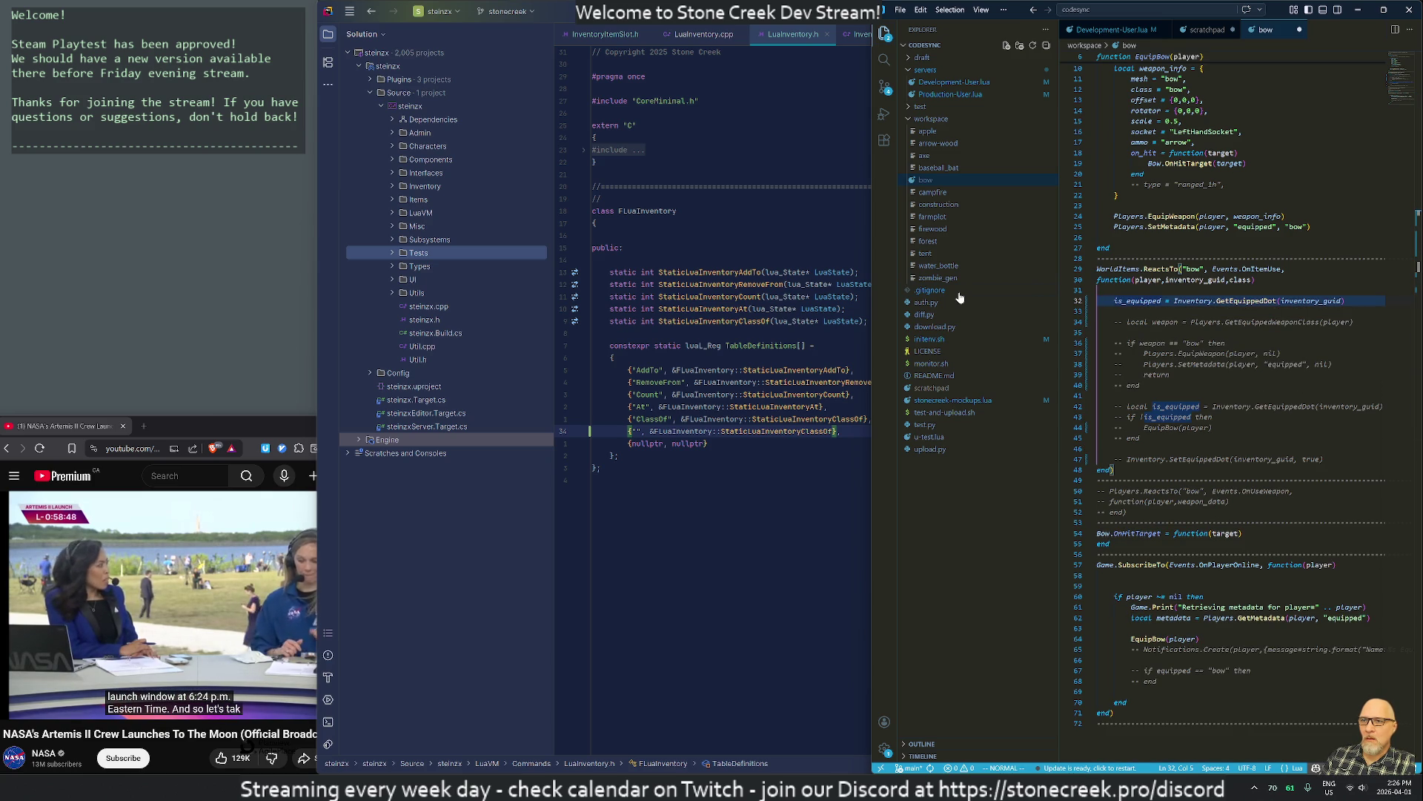
# Add Game.Print("equipped:" .. is_equipped) below the is_equipped assignment
pyautogui.write('o')
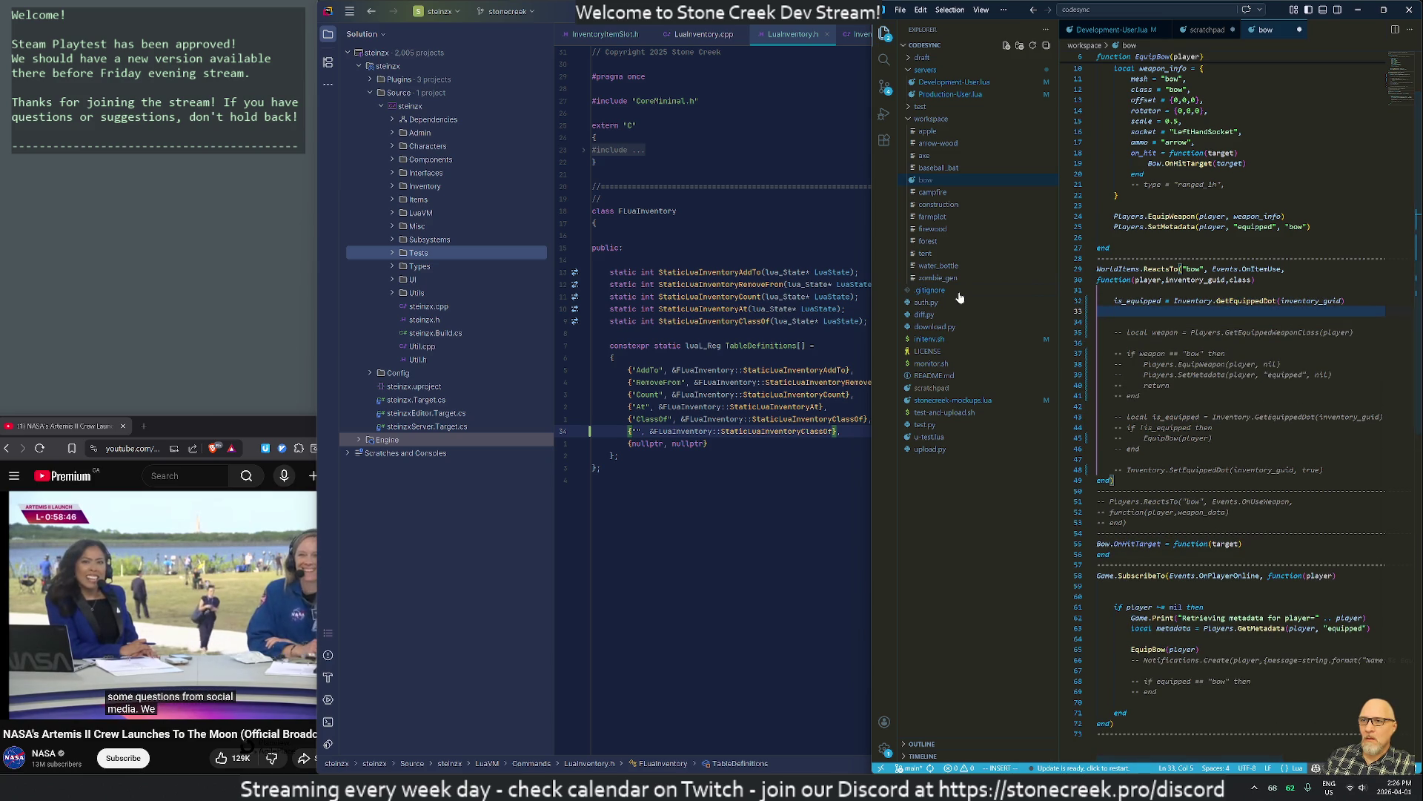
pyautogui.write('.Print("equi')
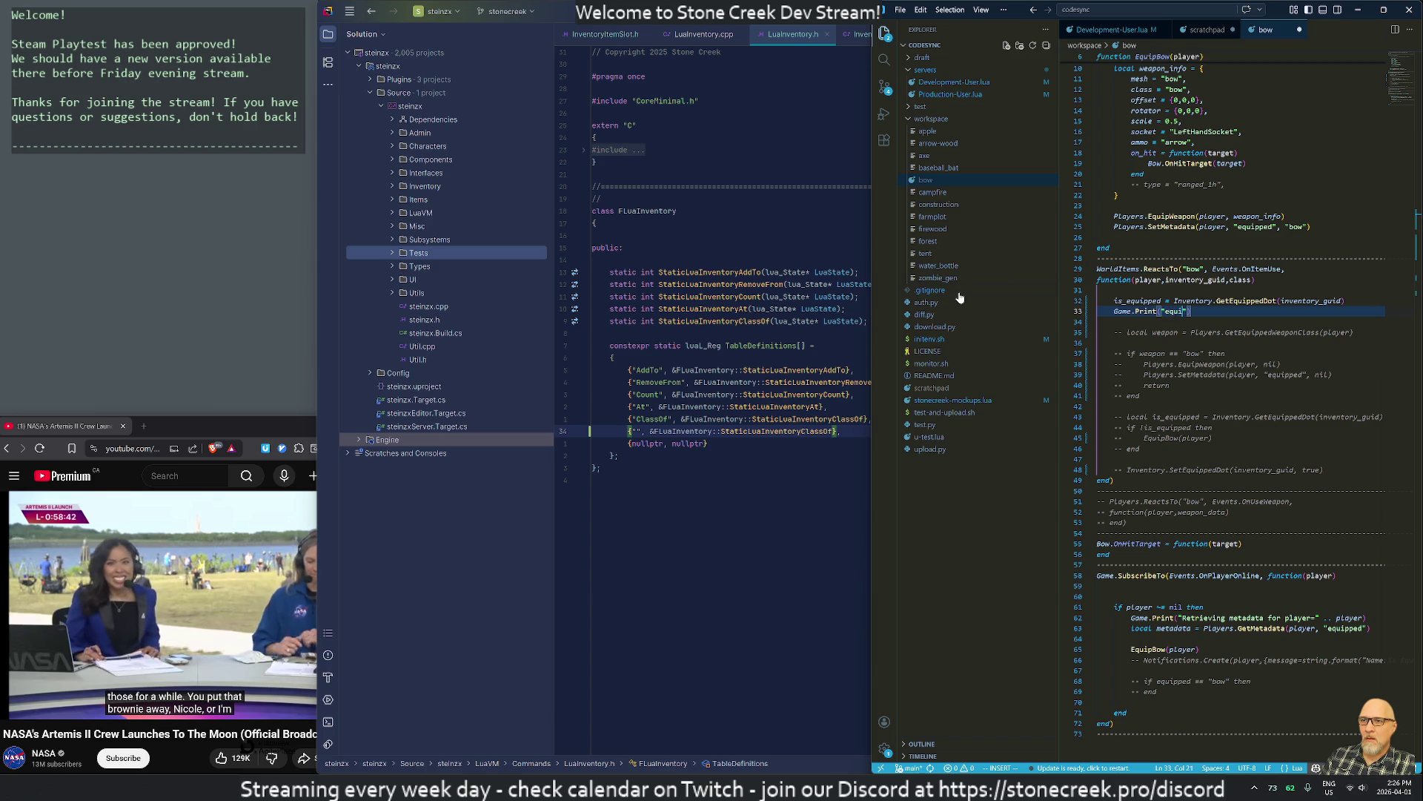
pyautogui.write(': ')
pyautogui.write('" ..')
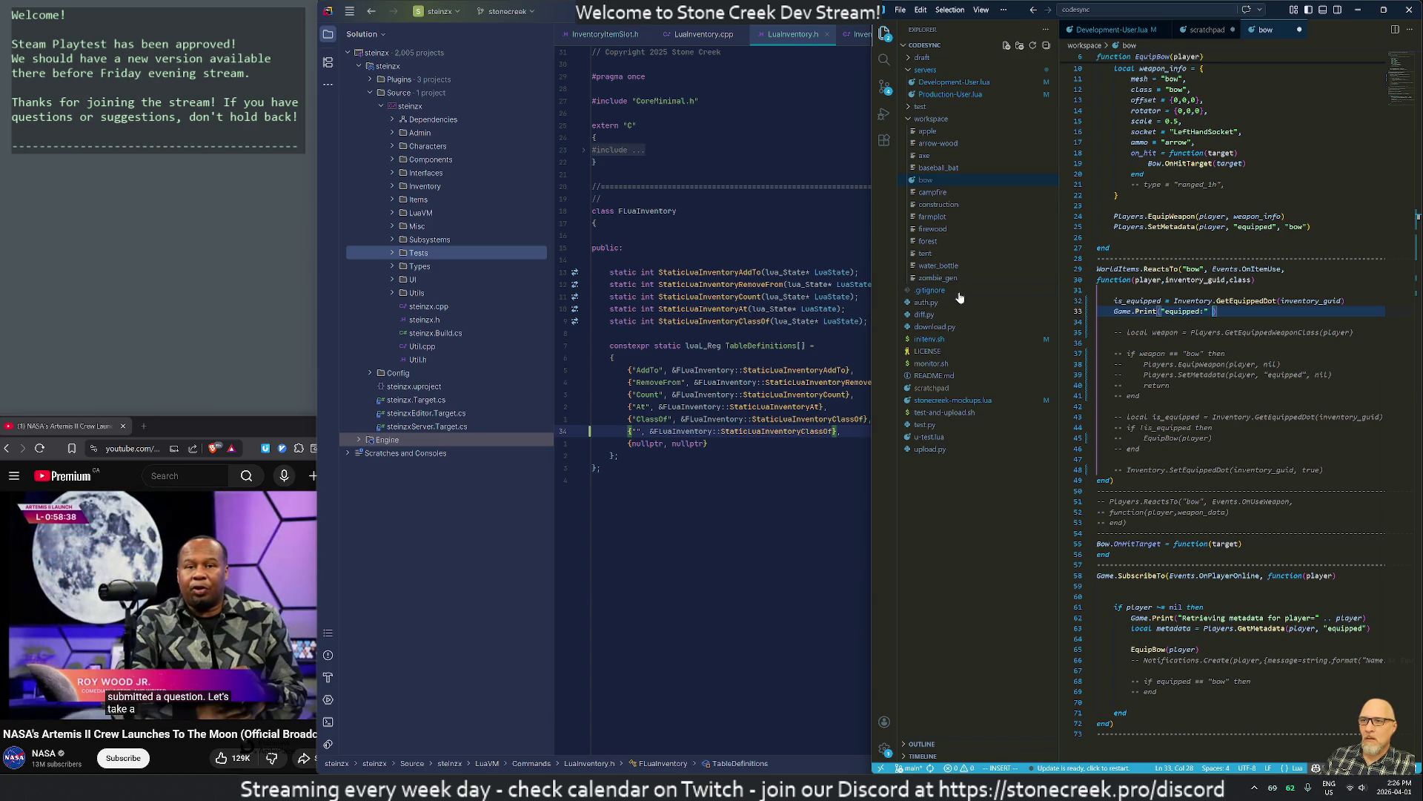
pyautogui.write('s_')
pyautogui.press('BackSpace')
pyautogui.write('equipped')
pyautogui.hotkey('alt', 'Tab')
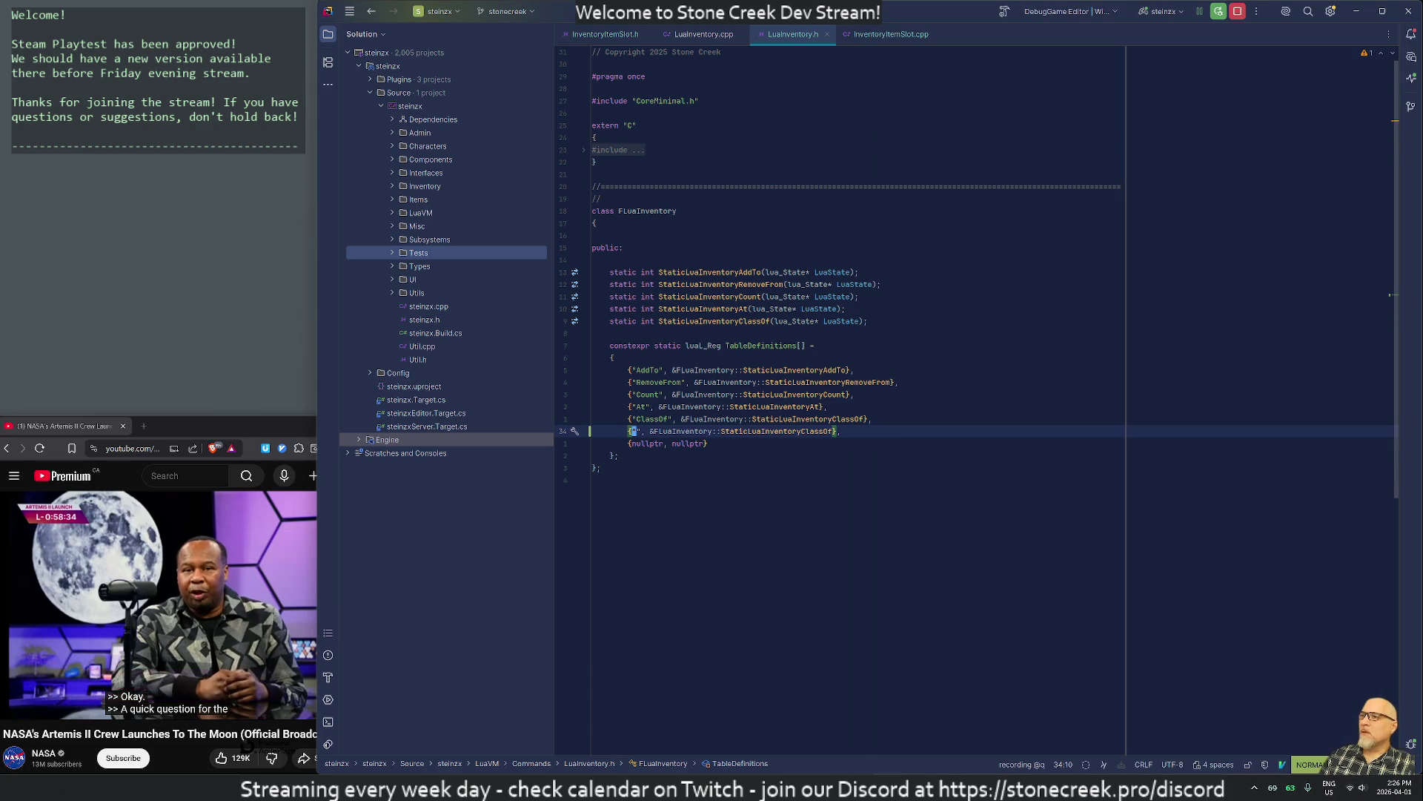
# Start a play session in the Unreal editor with the game view full-screen
pyautogui.hotkey('alt', 'Tab')
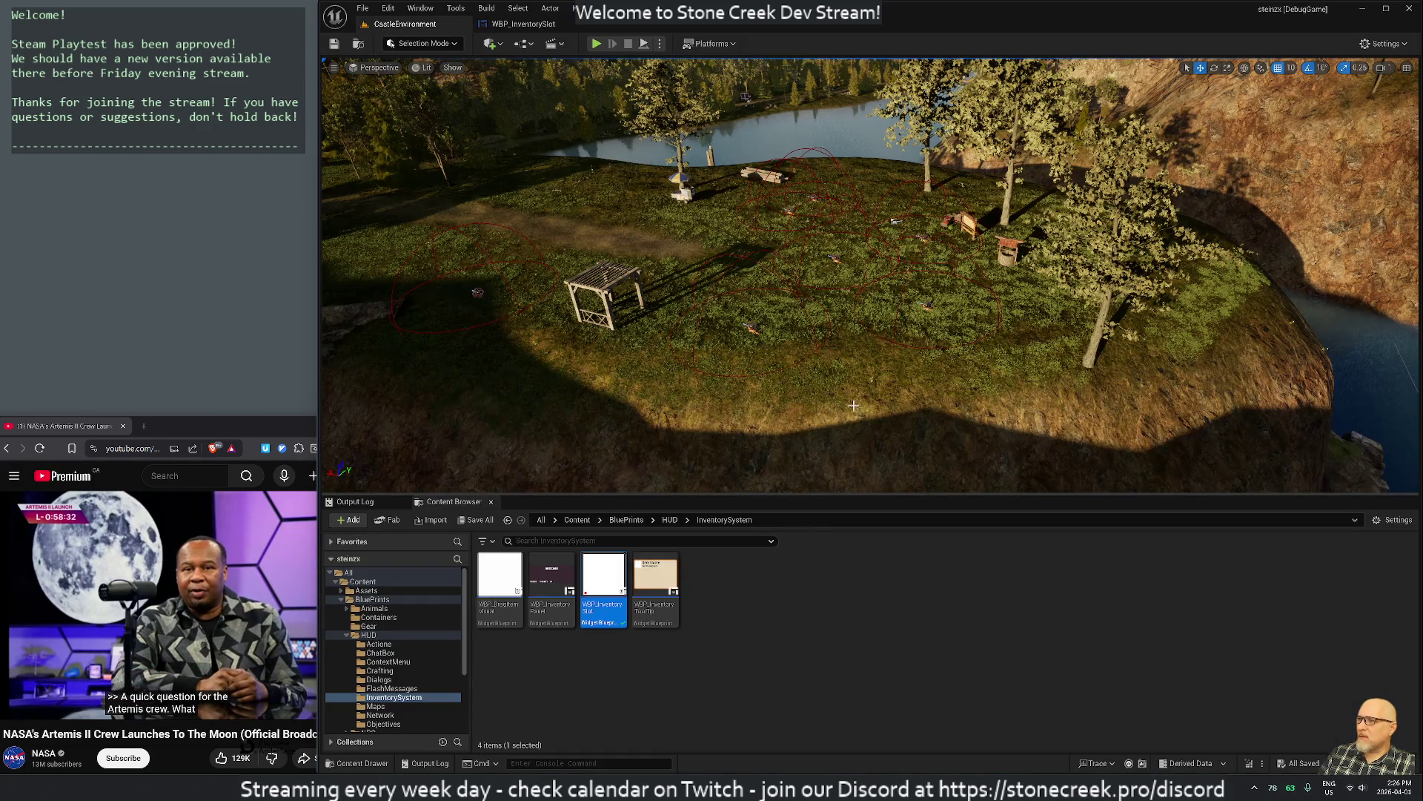
pyautogui.click(596, 43)
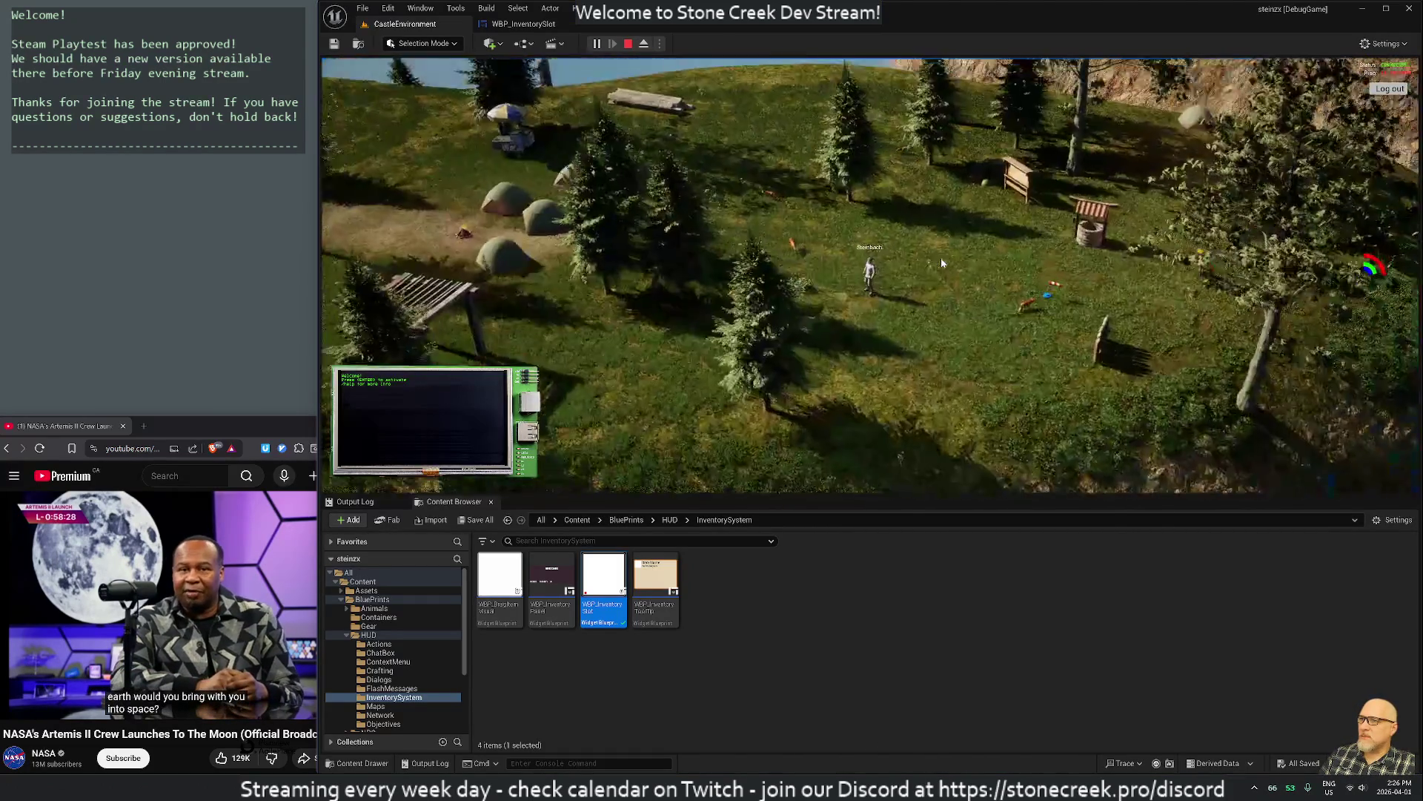
pyautogui.press('F11')
# Run Game.Print("hello:" .. true) in the /repl console, see the concatenate-boolean error, then stop play
pyautogui.press('Return')
pyautogui.write('/repl')
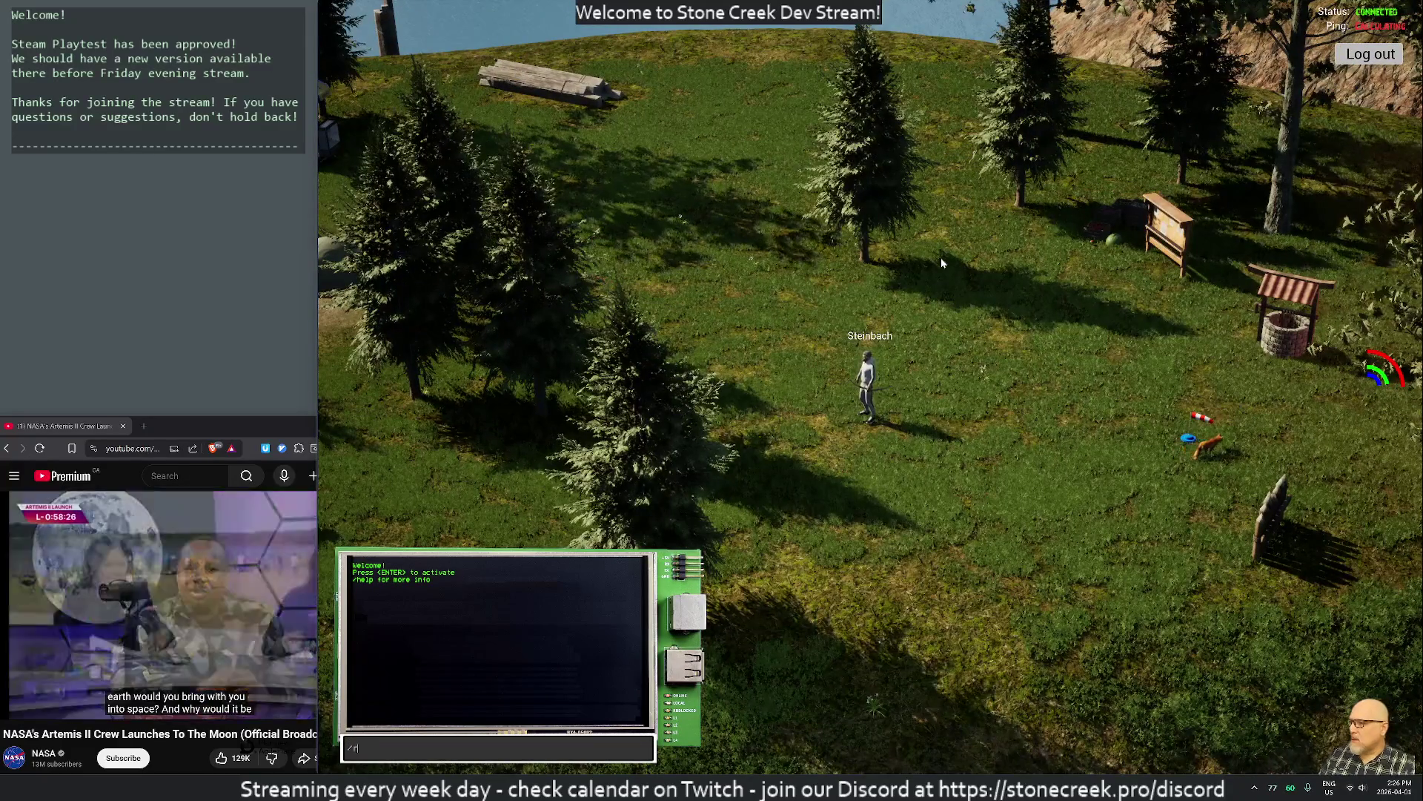
pyautogui.press('Return')
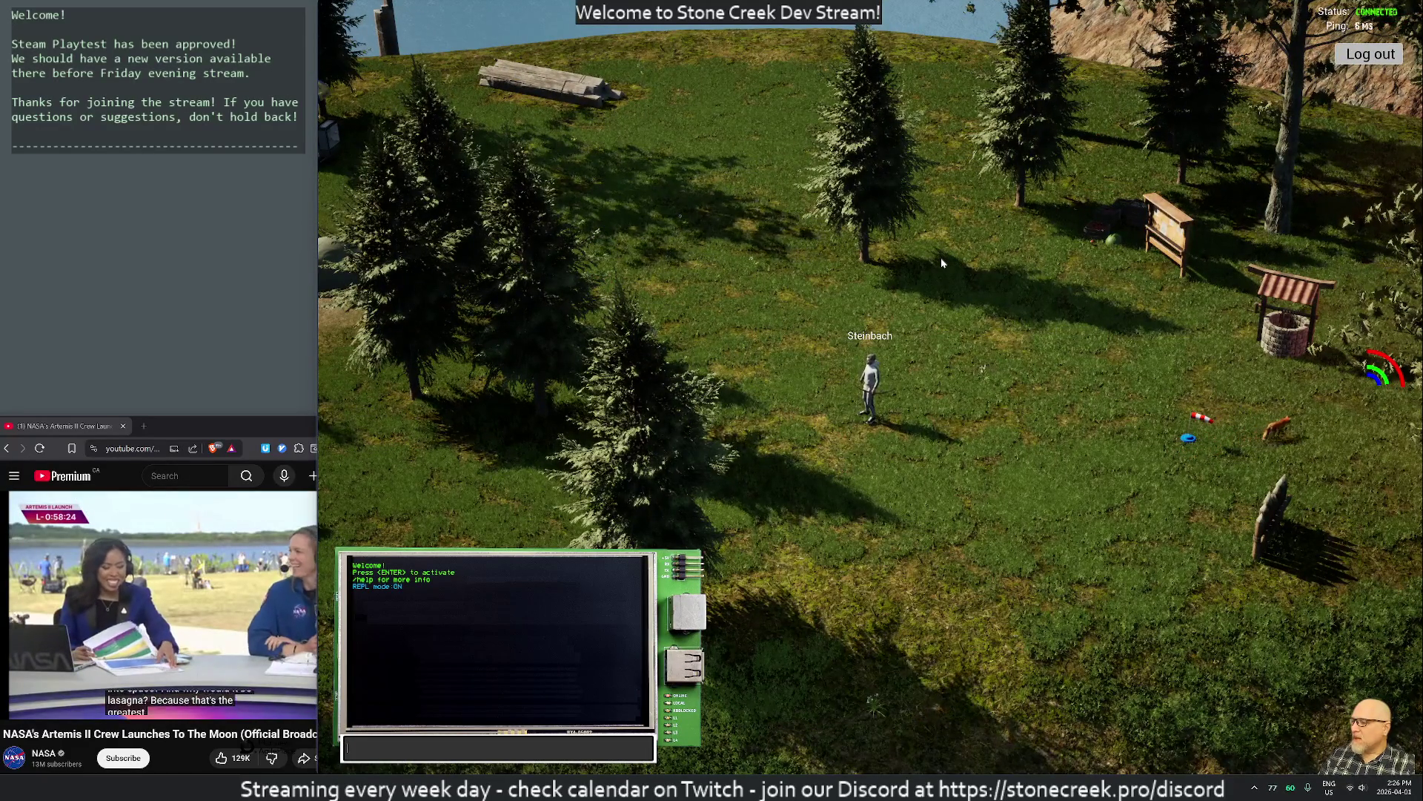
pyautogui.write('Game.Print')
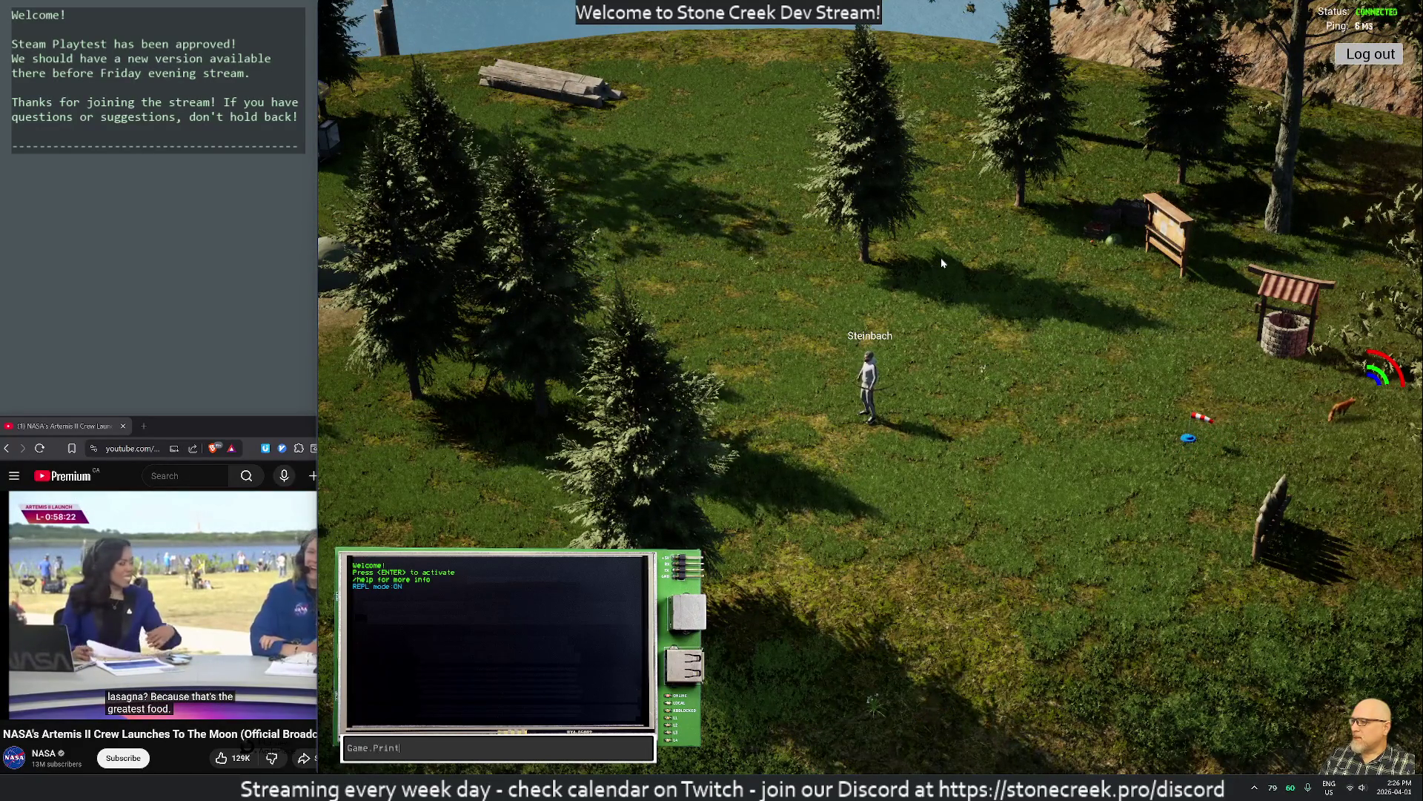
pyautogui.write('("hell')
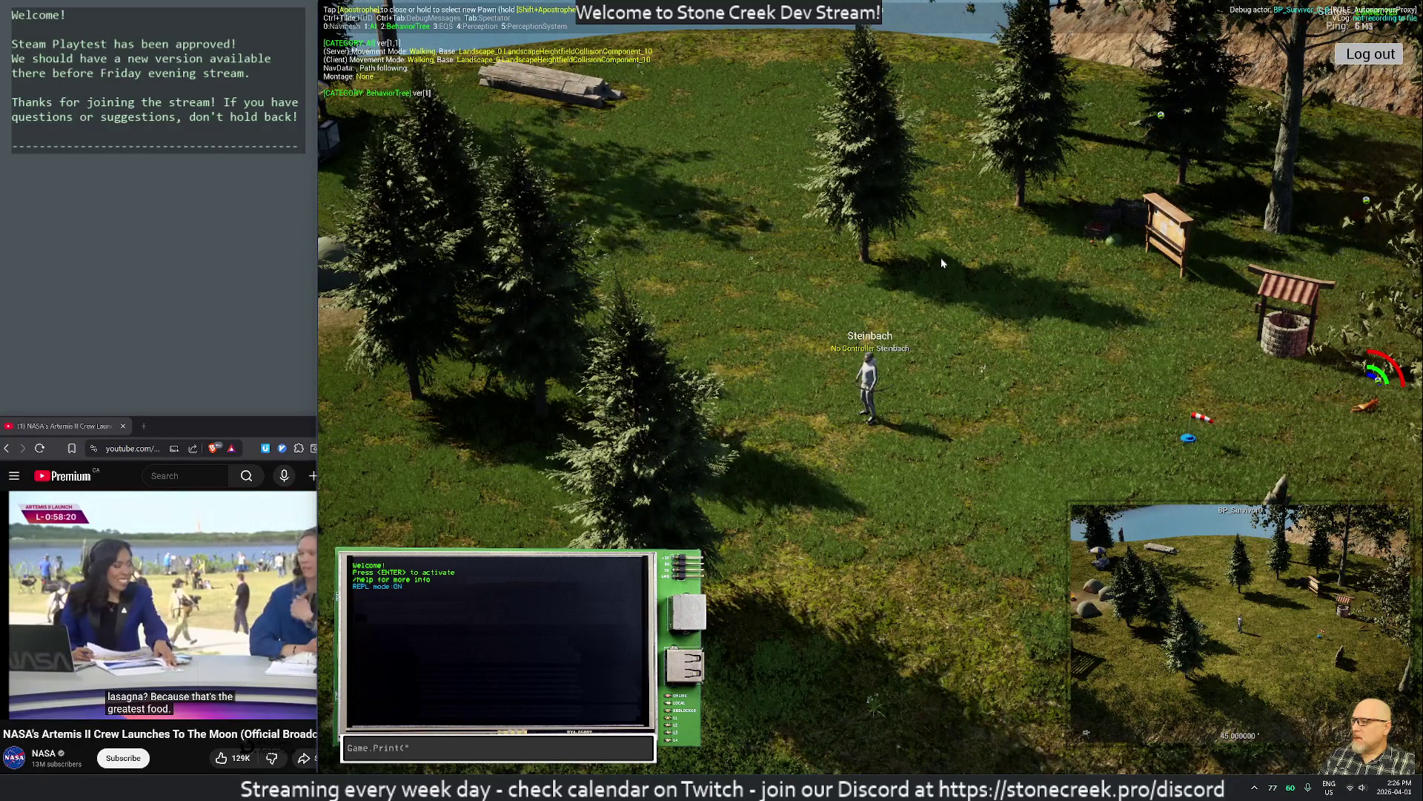
pyautogui.write('o:" ..')
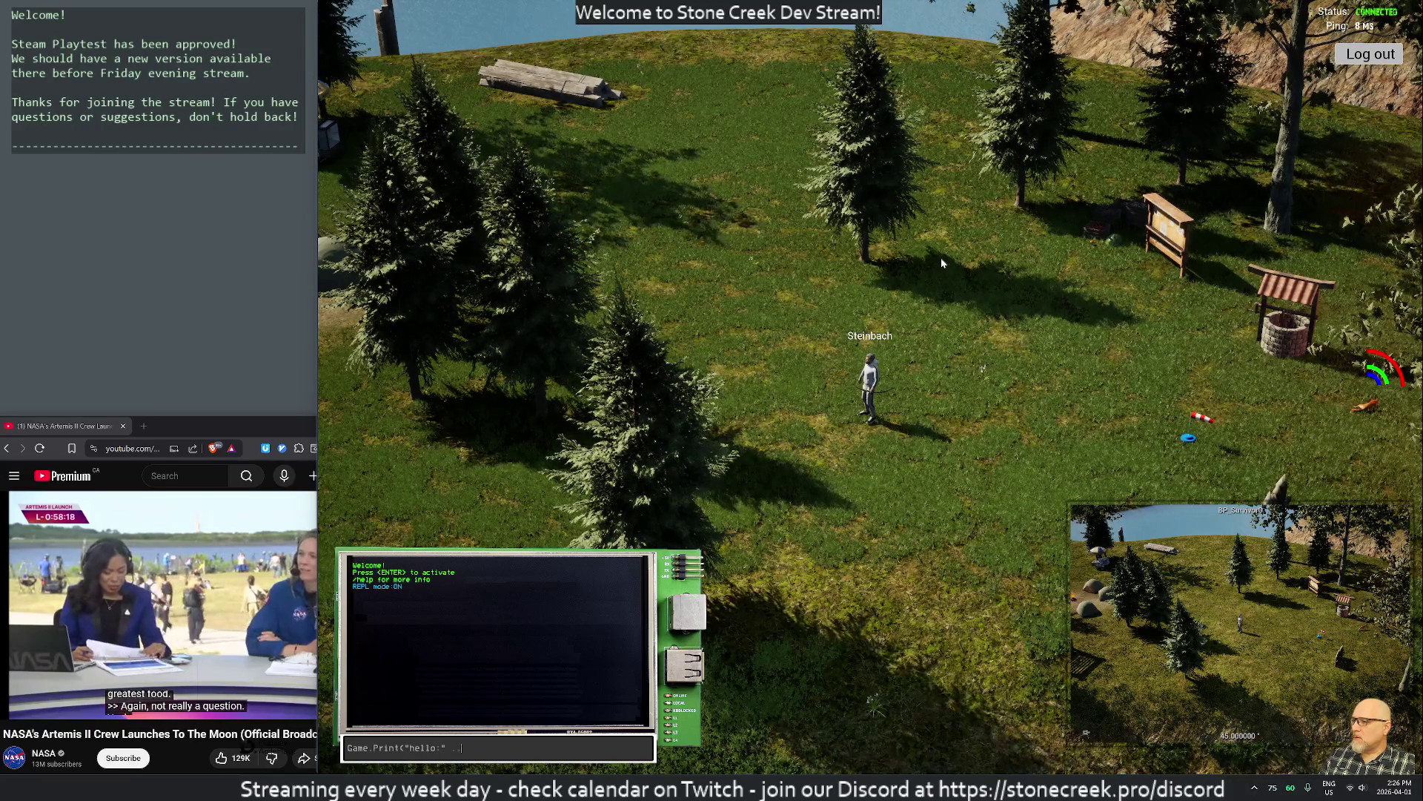
pyautogui.write(' true)')
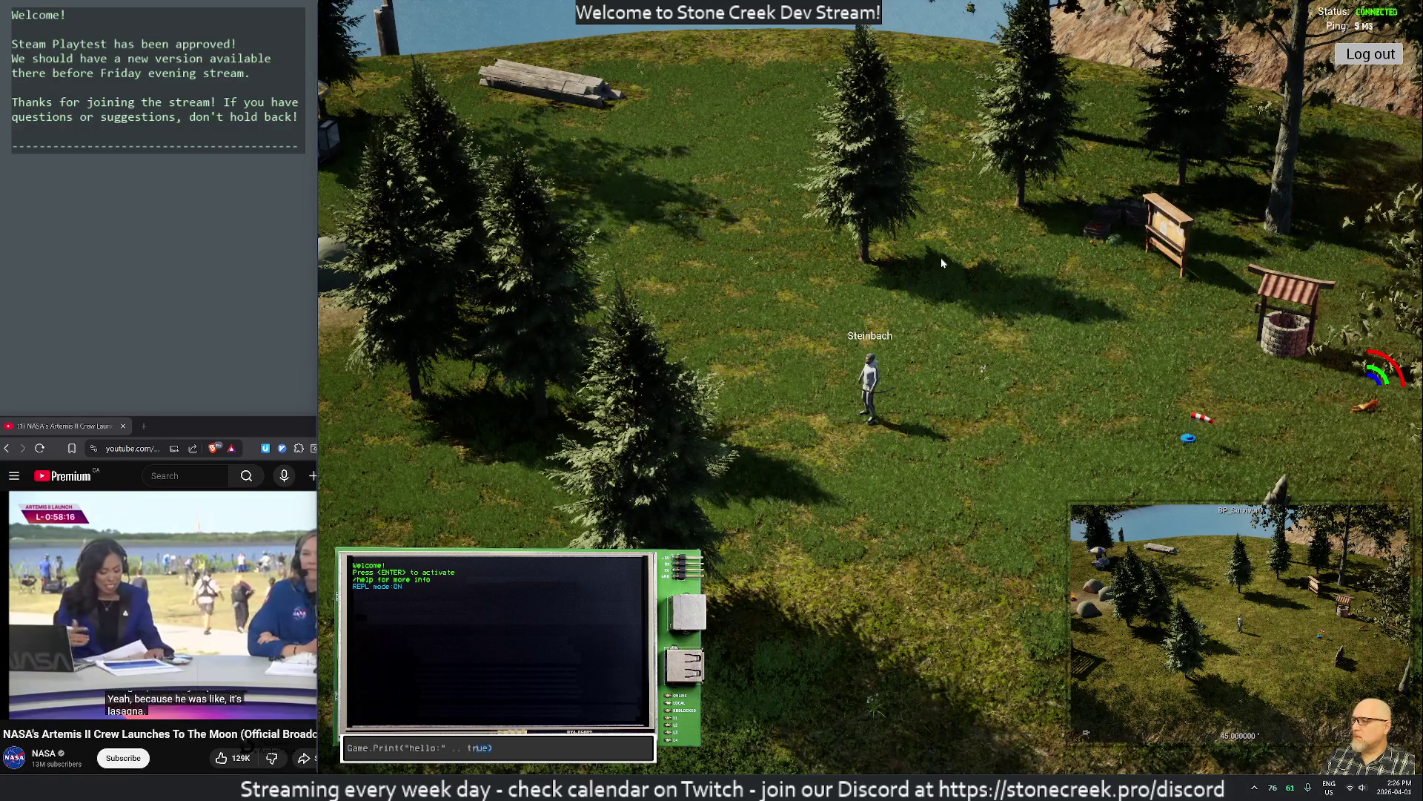
pyautogui.press('Return')
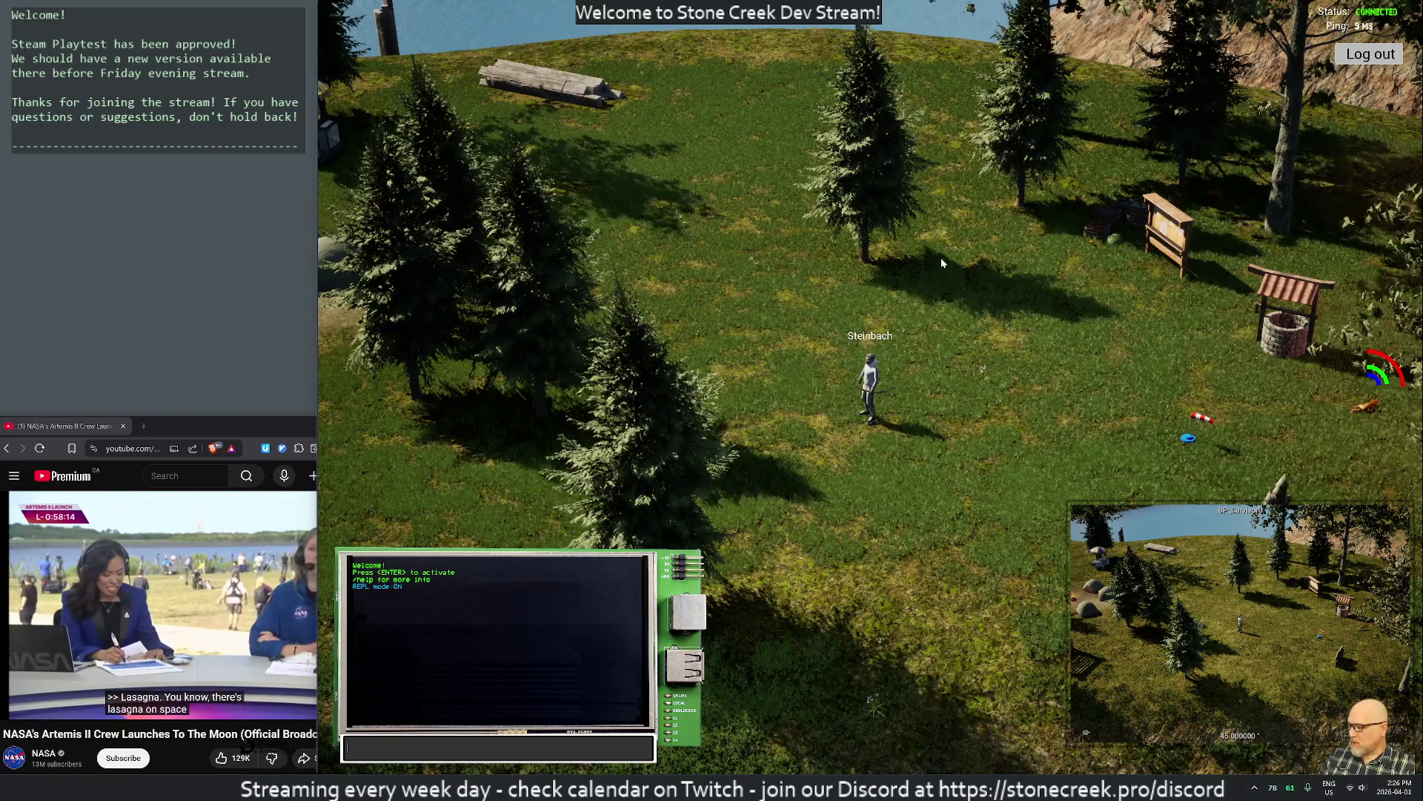
pyautogui.press('Return')
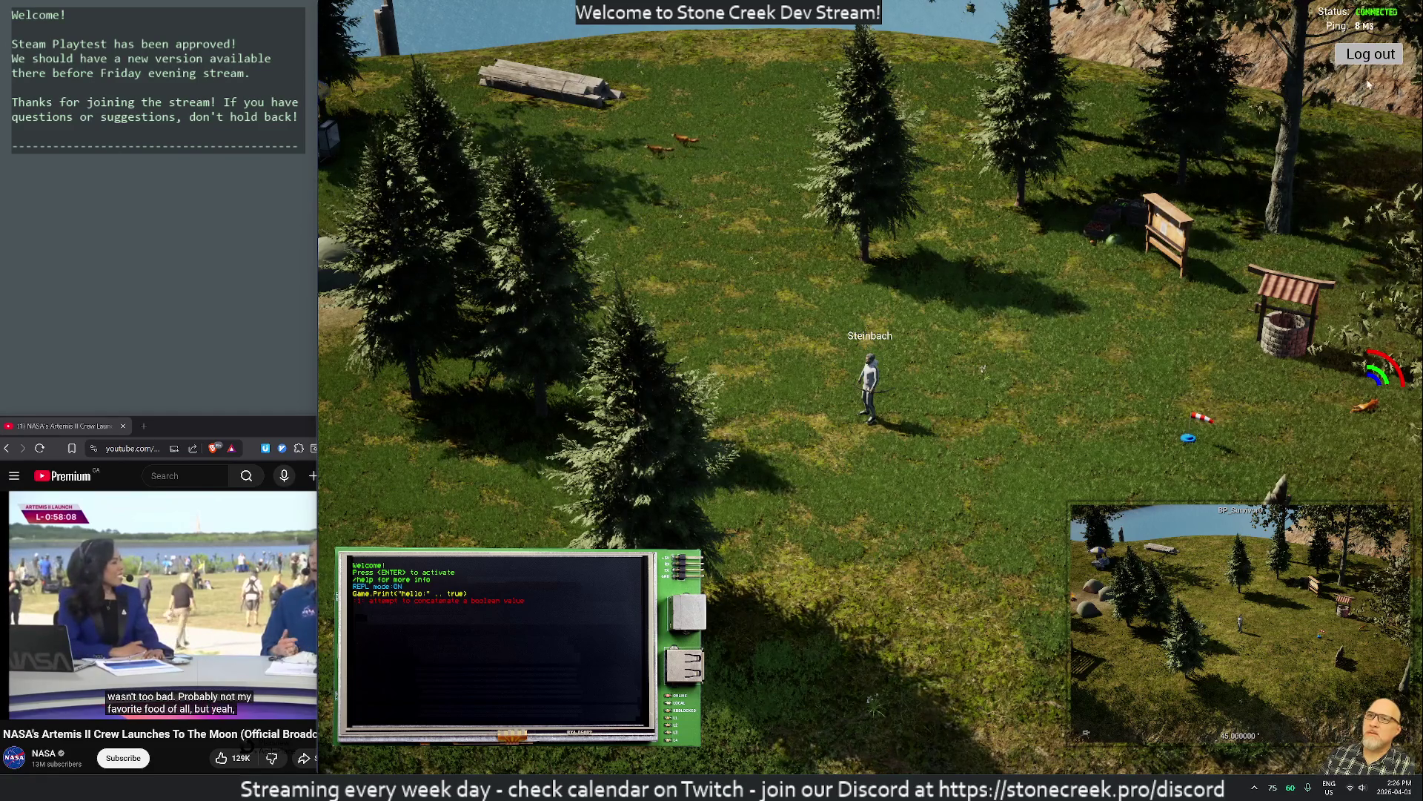
pyautogui.press('F11')
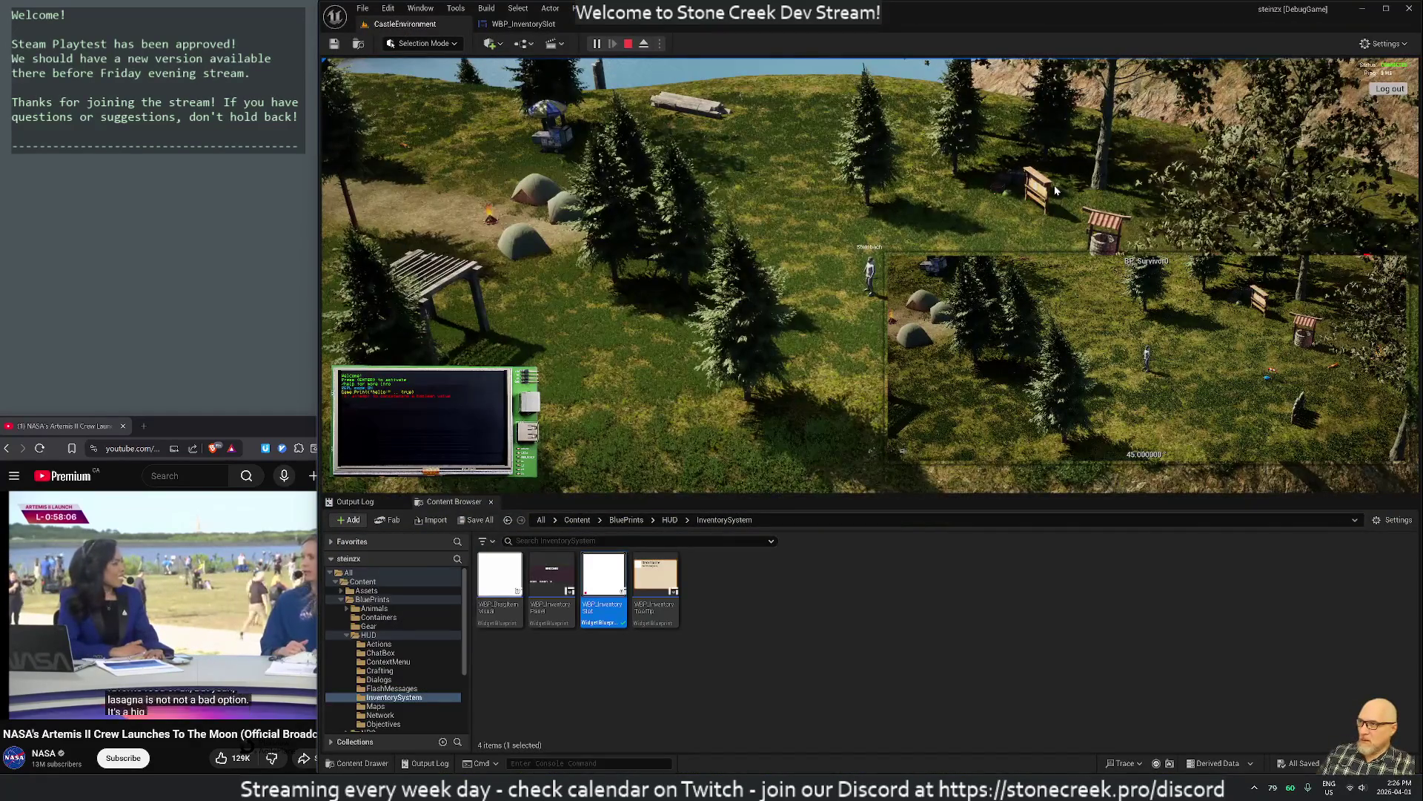
pyautogui.click(628, 43)
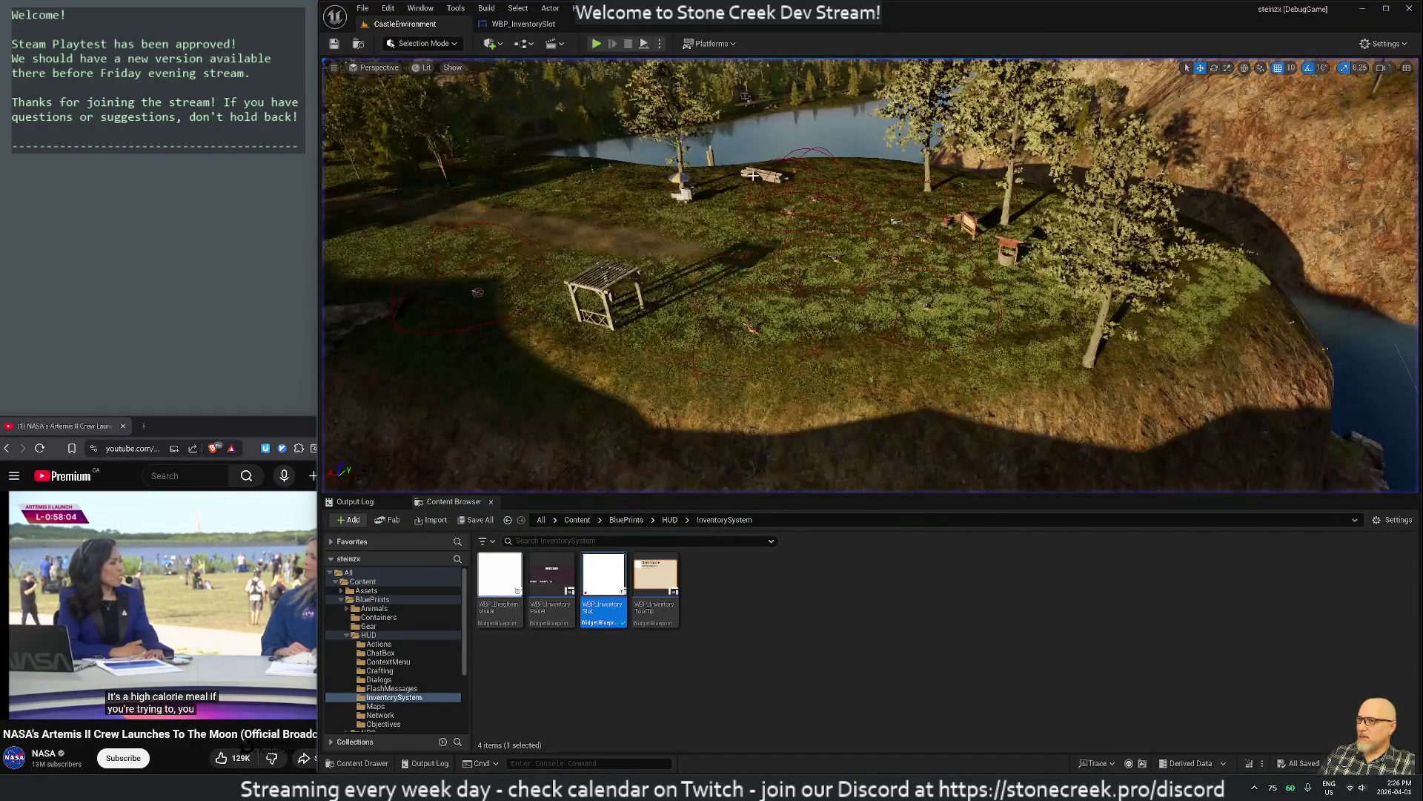
# Add an isequipstr string from is_equipped, falling back to "false", and print it instead
pyautogui.hotkey('alt', 'Tab')
pyautogui.hotkey('alt', 'Tab')
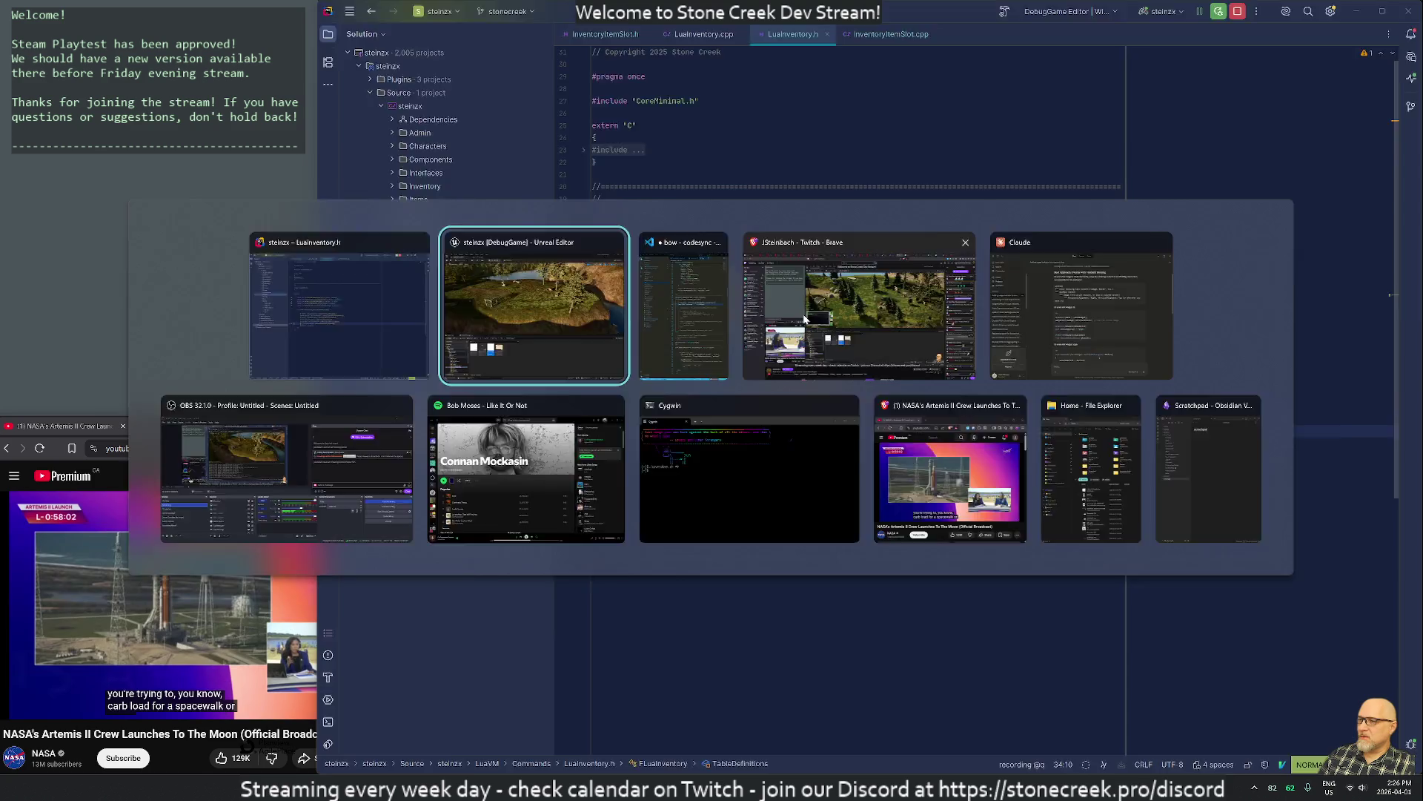
pyautogui.hotkey('alt', 'Tab')
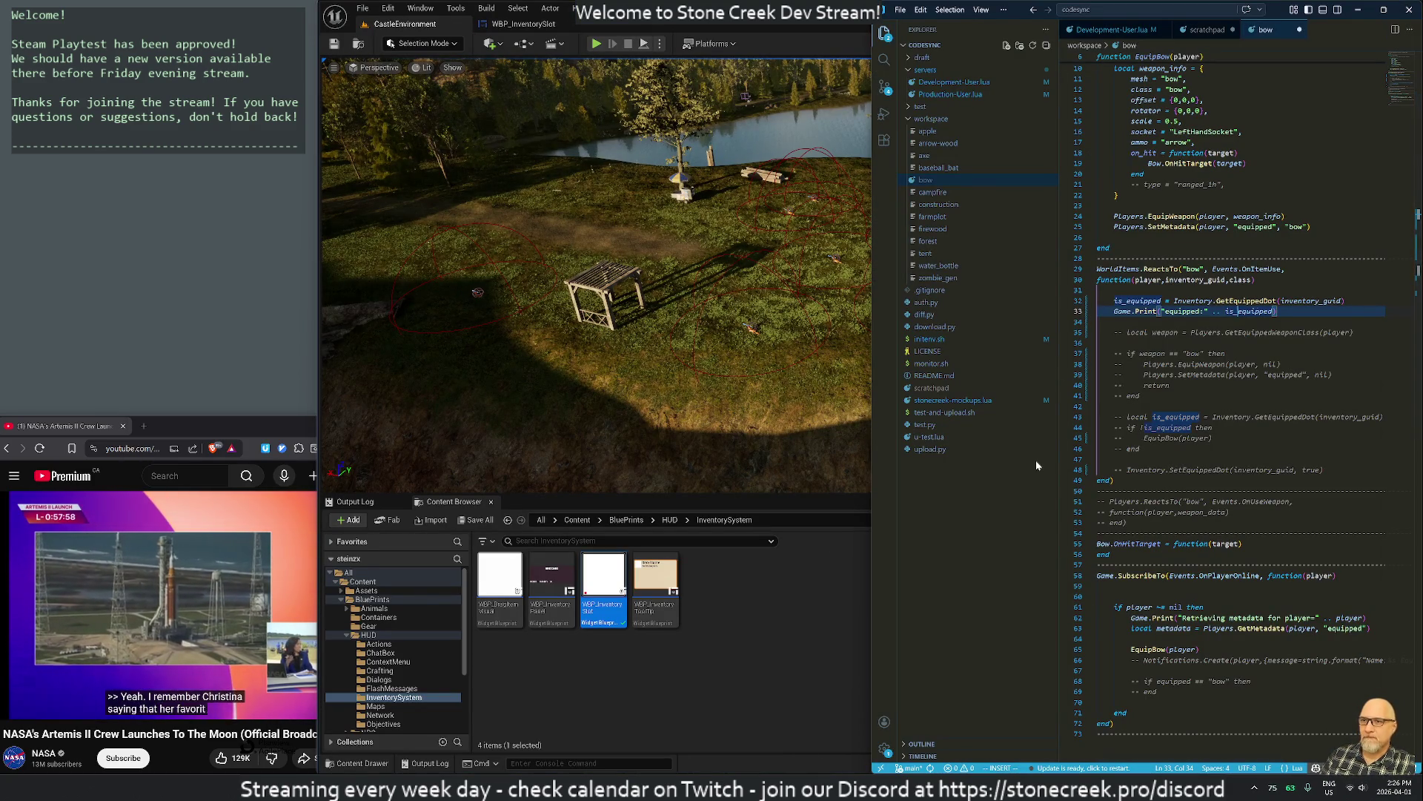
pyautogui.press('Escape')
pyautogui.hotkey('shift', 'o')
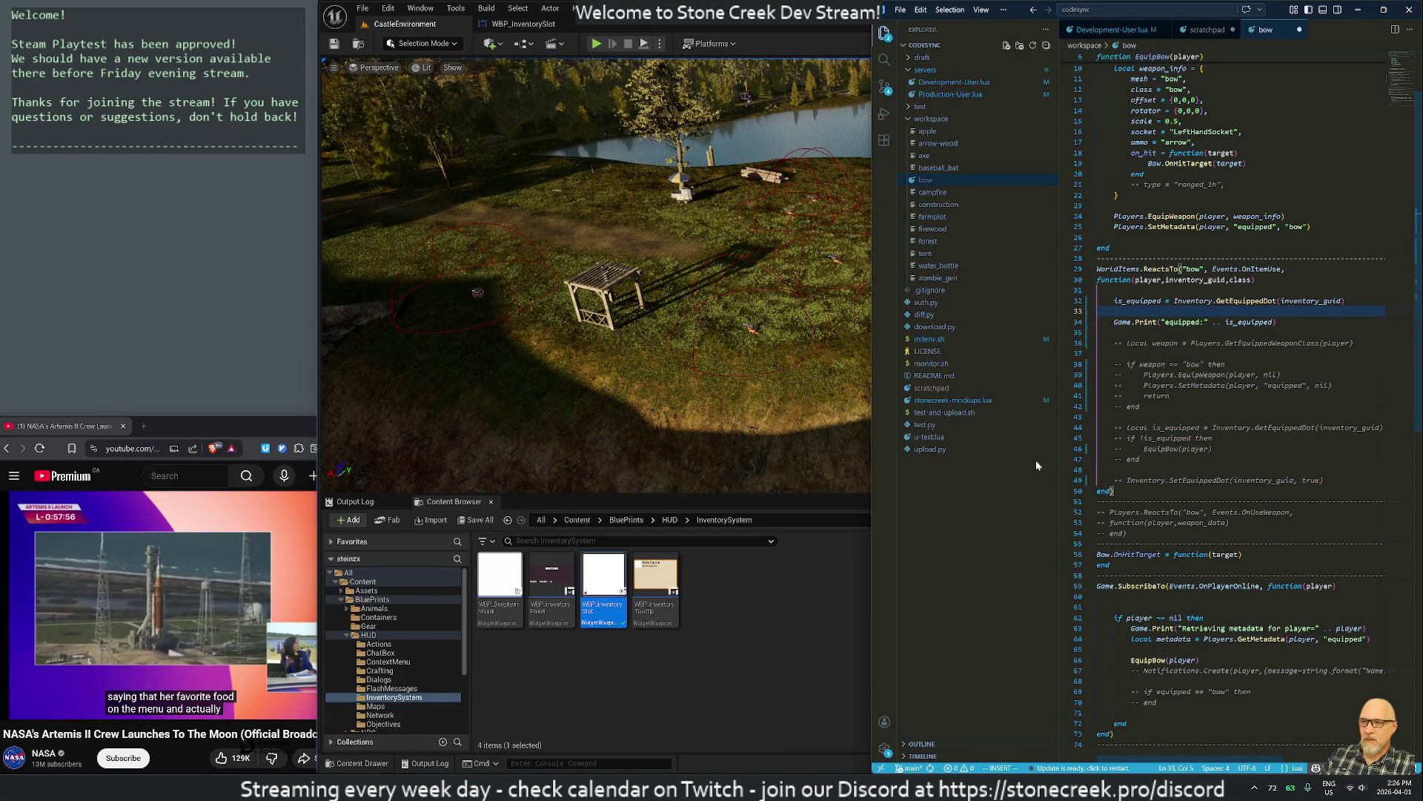
pyautogui.press('Escape')
pyautogui.press('j')
pyautogui.press('f')
pyautogui.press('(')
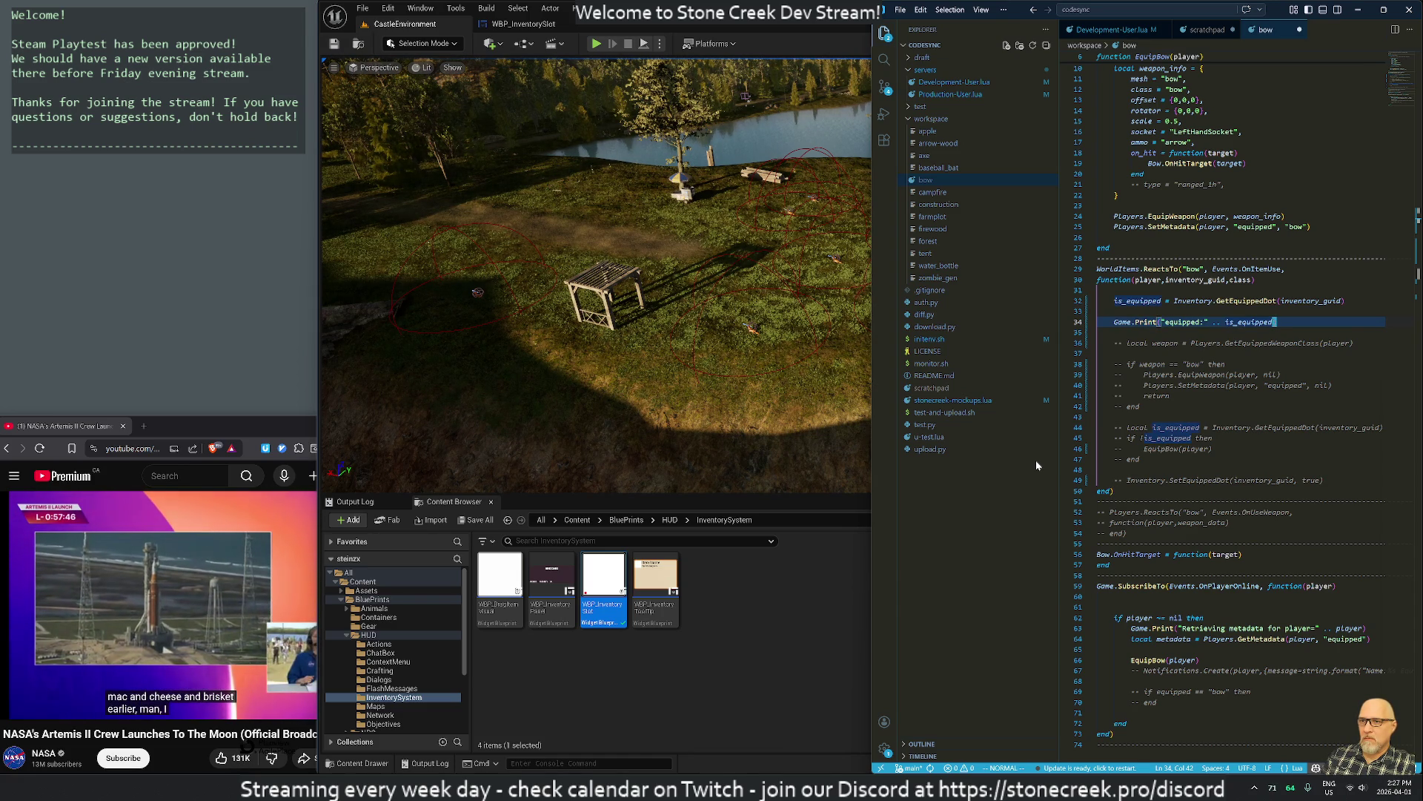
pyautogui.press('i')
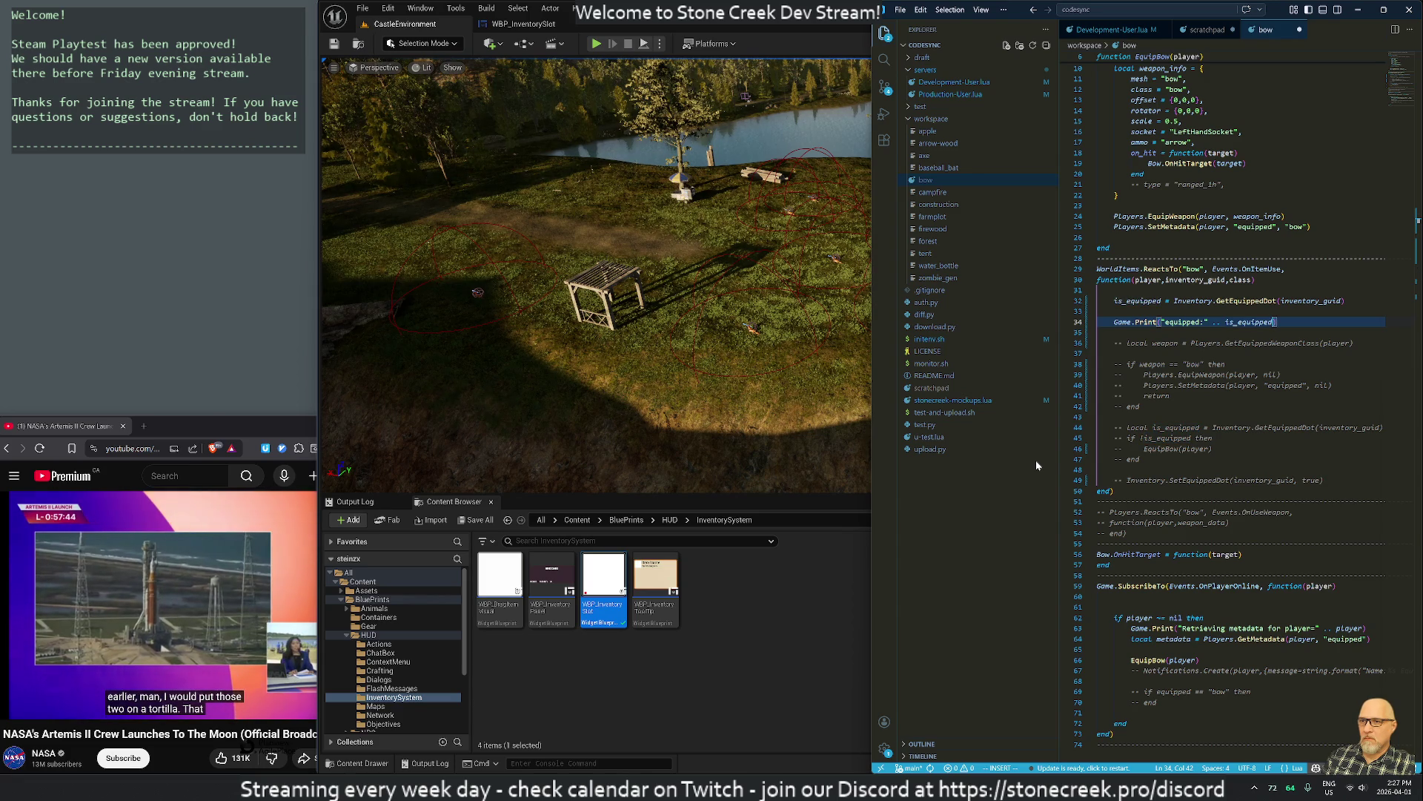
pyautogui.press('BackSpace')
pyautogui.press('BackSpace')
pyautogui.press('BackSpace')
pyautogui.press('BackSpace')
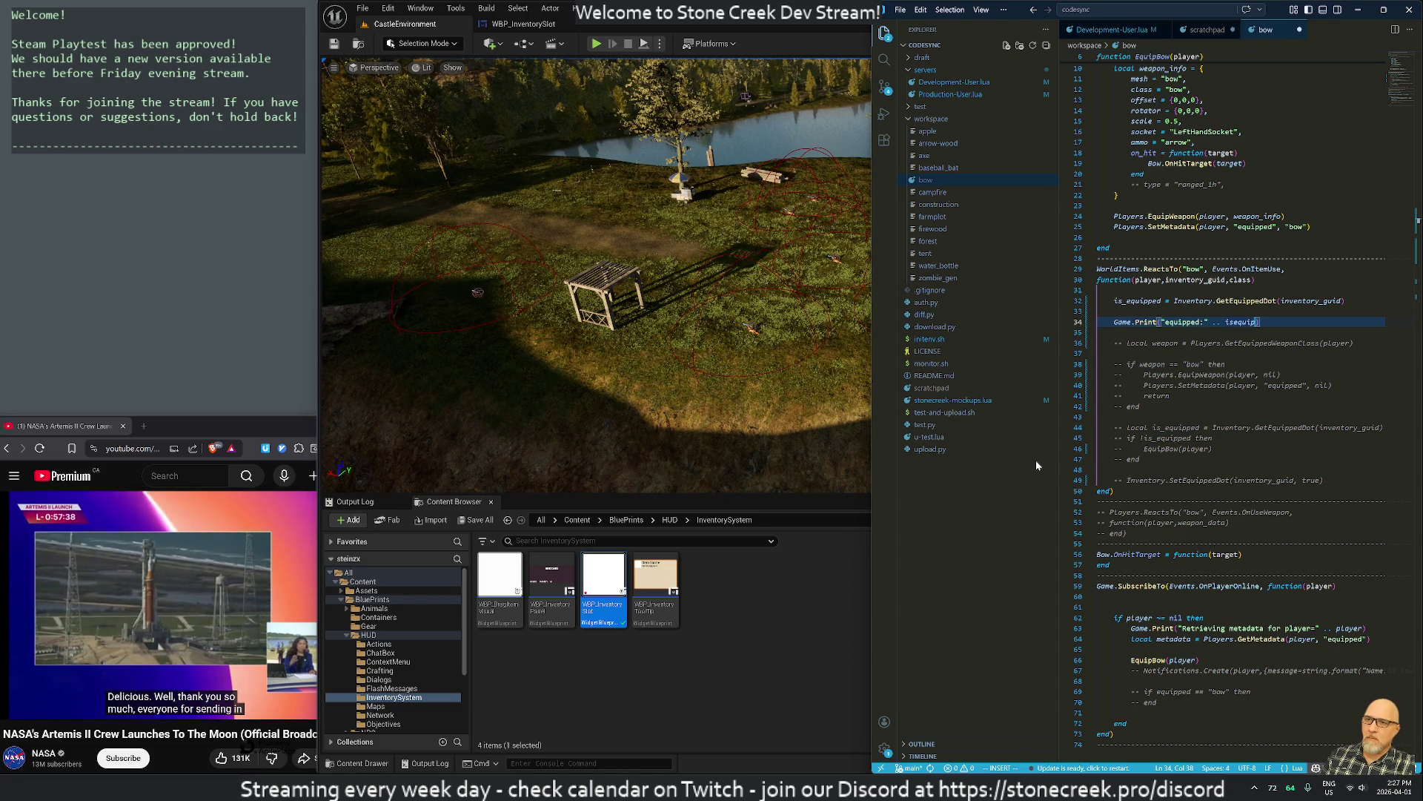
pyautogui.press('Escape')
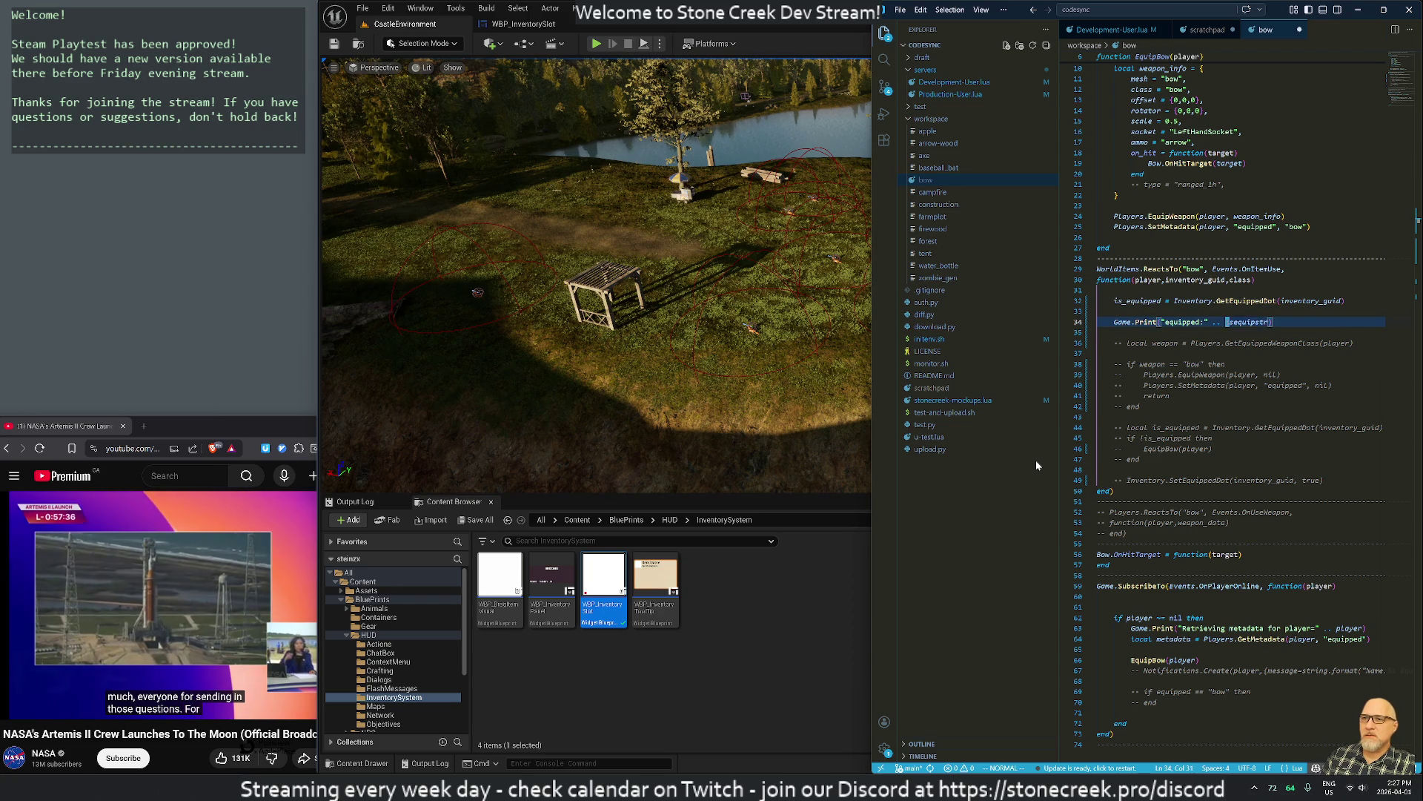
# Place the isequipstr line directly above the print with a blank line, then relaunch the game
pyautogui.hotkey('shift', 'o')
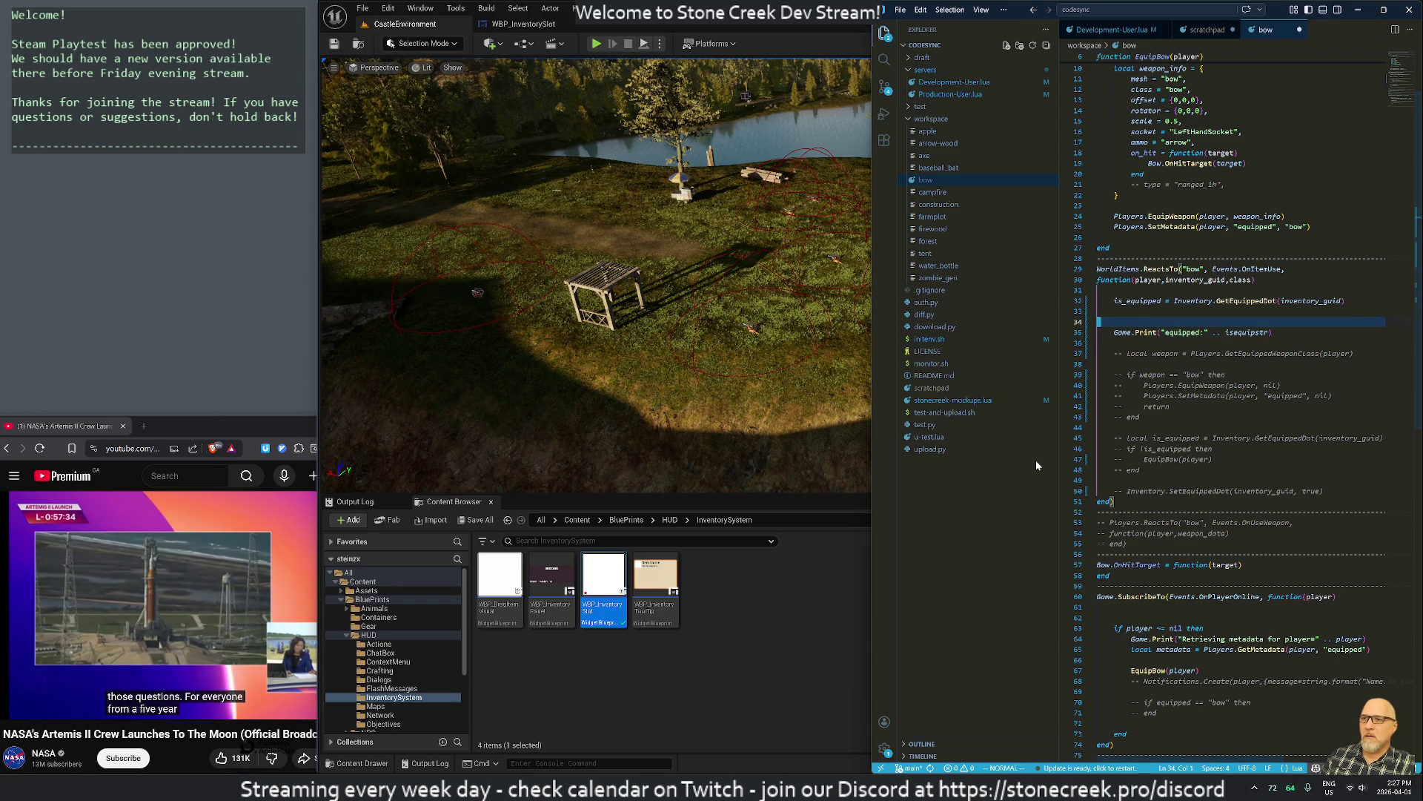
pyautogui.write('isequipstr')
pyautogui.press('Return')
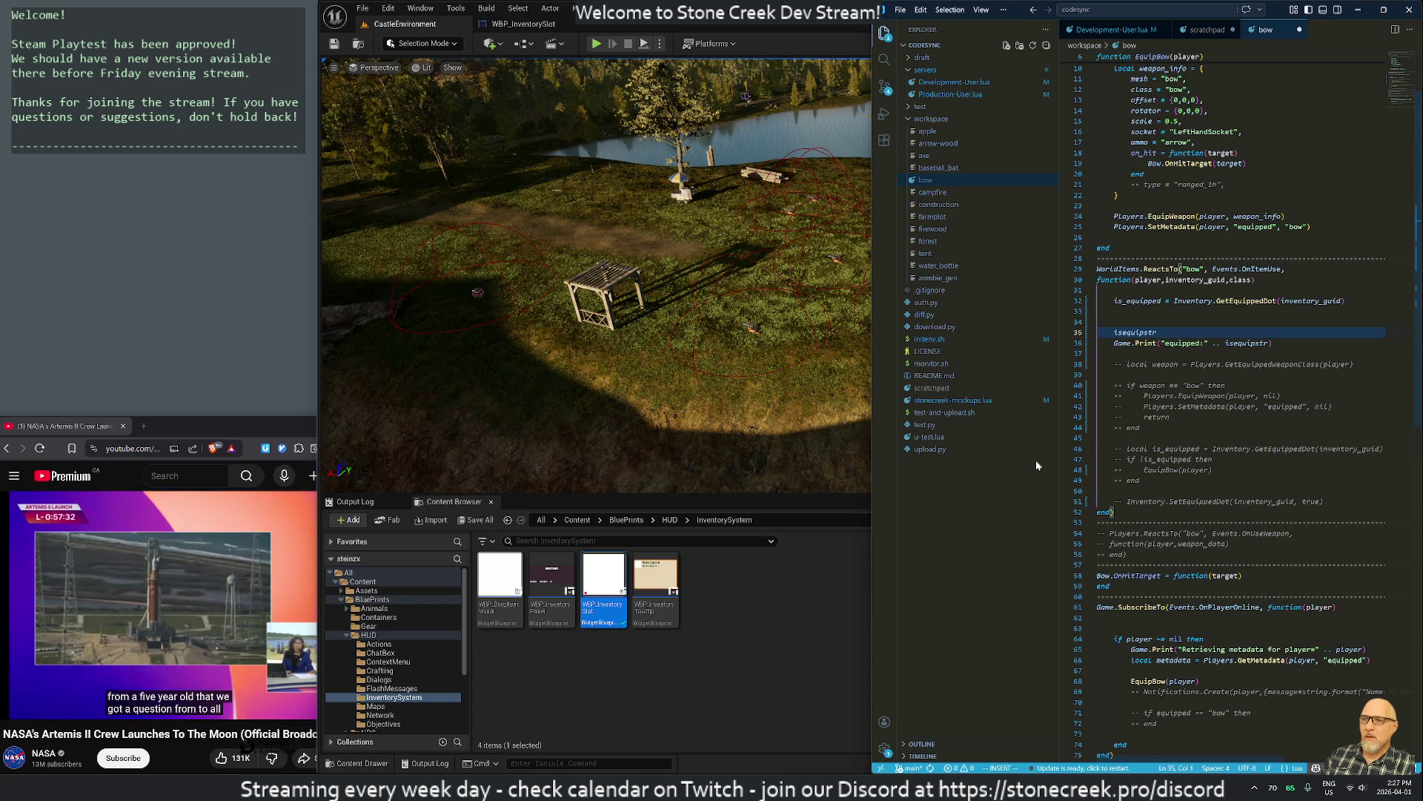
pyautogui.press('Escape')
pyautogui.press('d')
pyautogui.press('d')
pyautogui.press('k')
pyautogui.hotkey('shift', 'p')
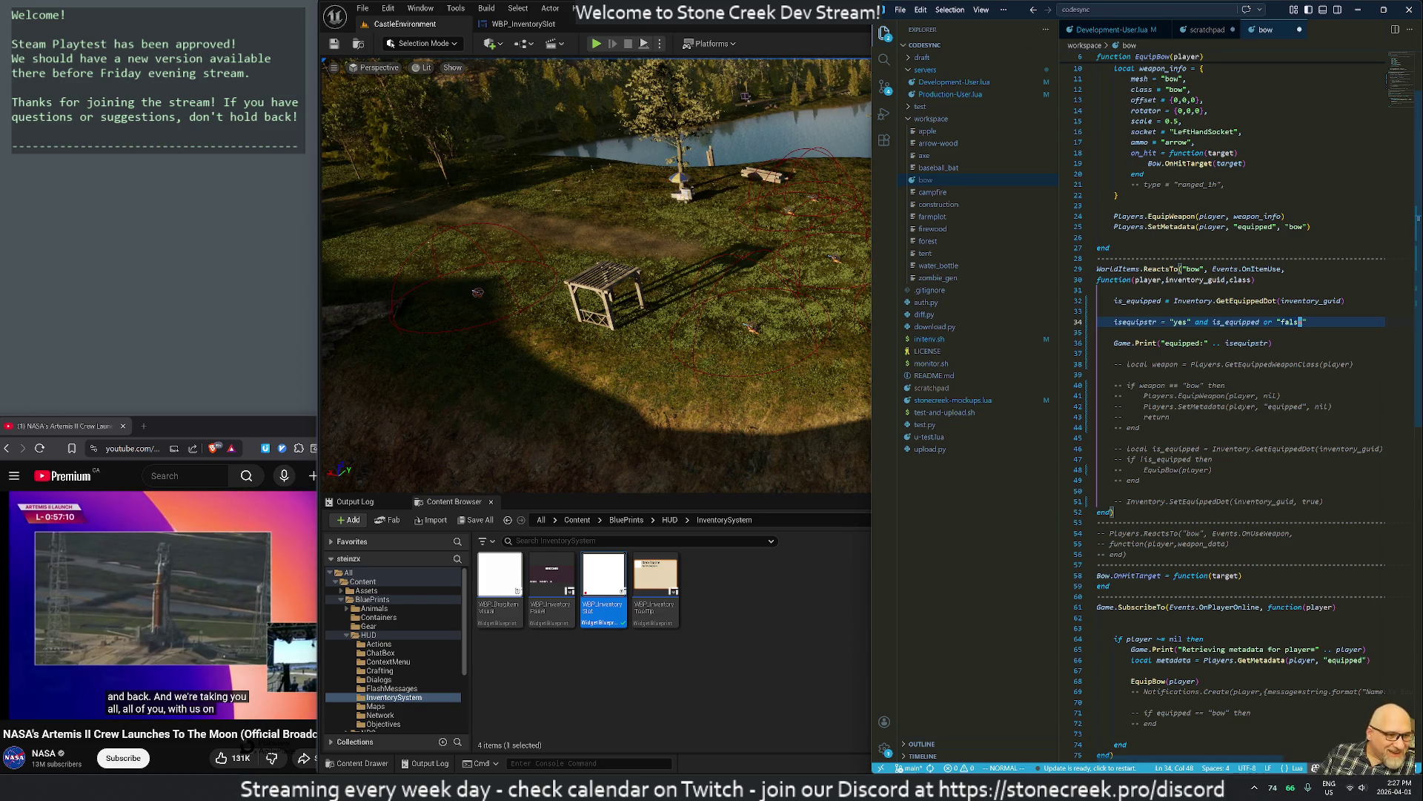
pyautogui.click(596, 44)
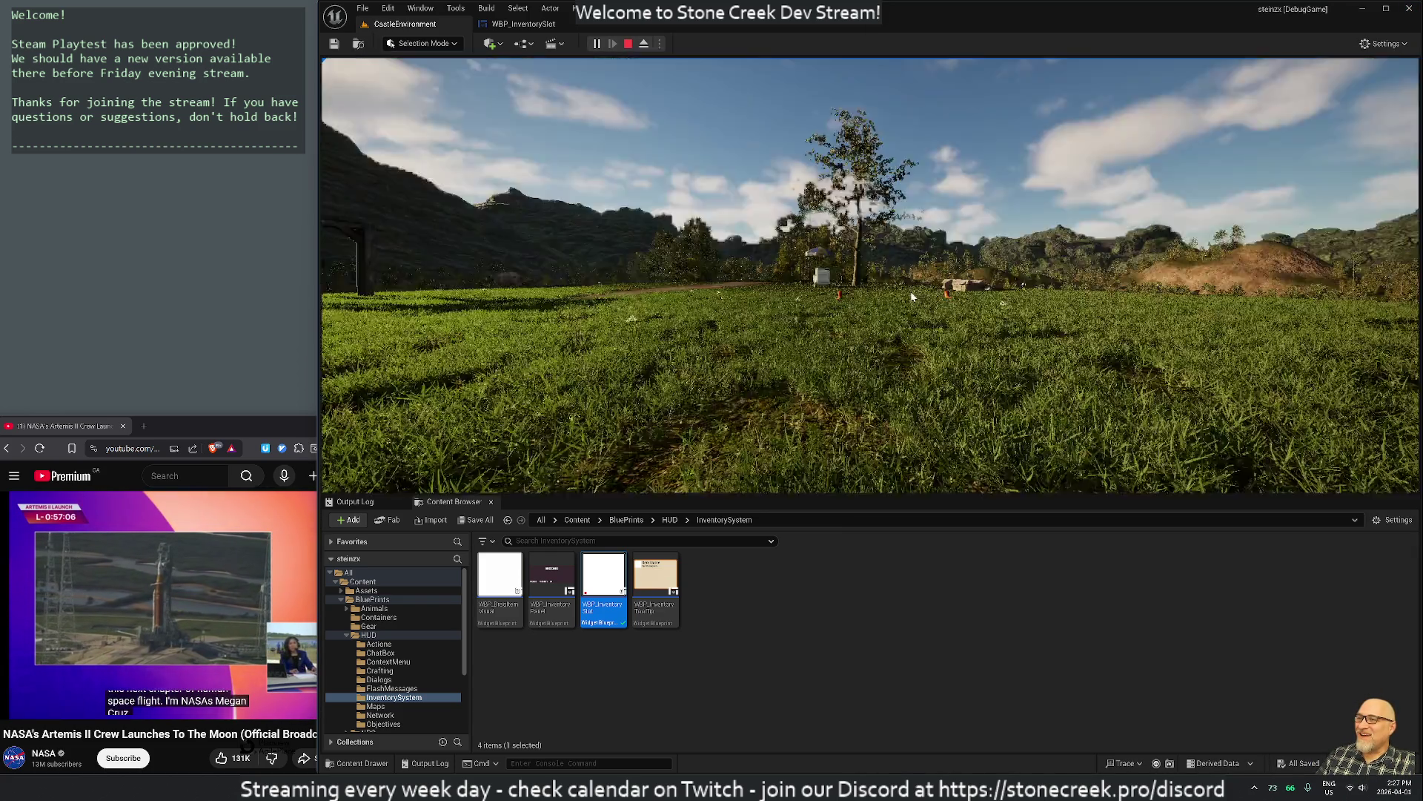